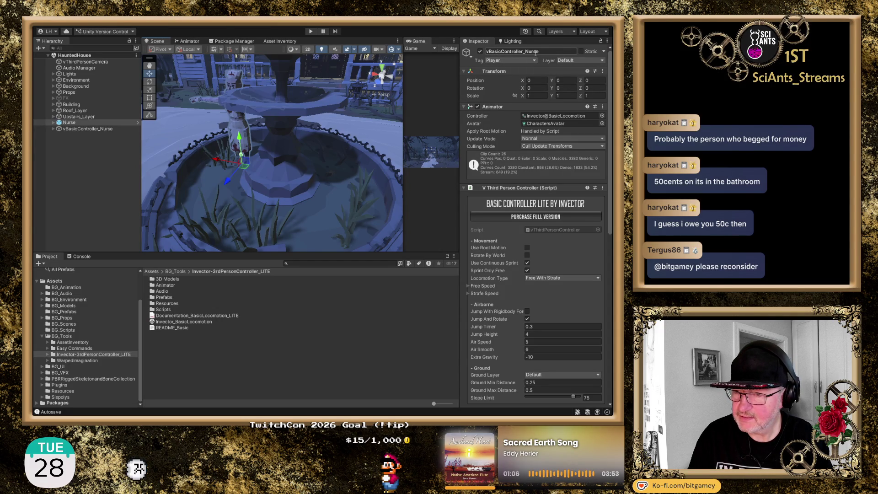
# - Delete the standalone Nurse object from the Hierarchy and select vBasicController_Nurse
pyautogui.click(95, 174)
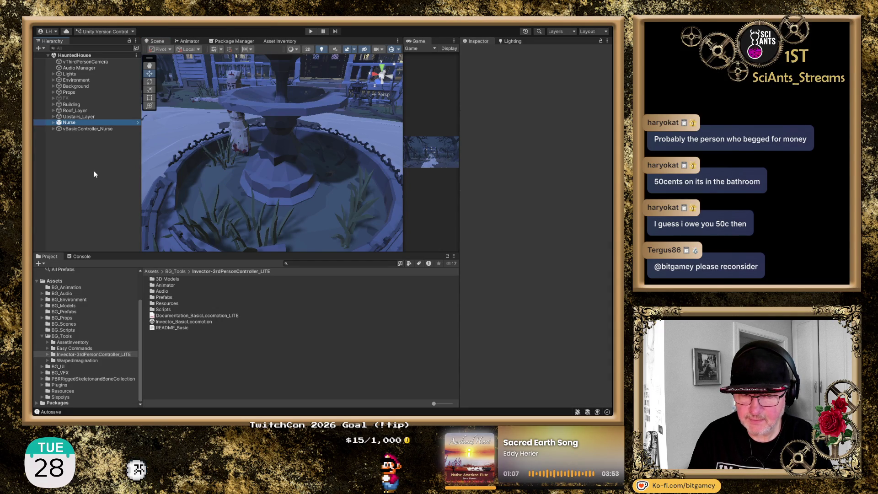
pyautogui.click(84, 122)
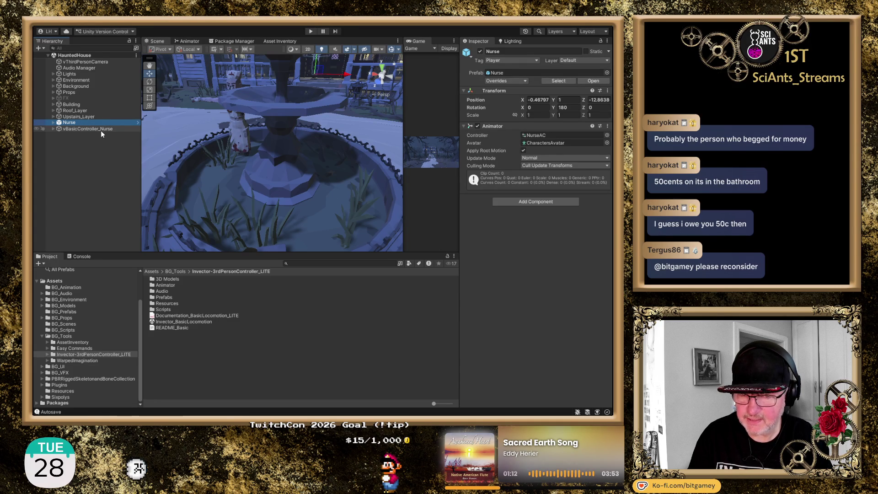
pyautogui.click(101, 130)
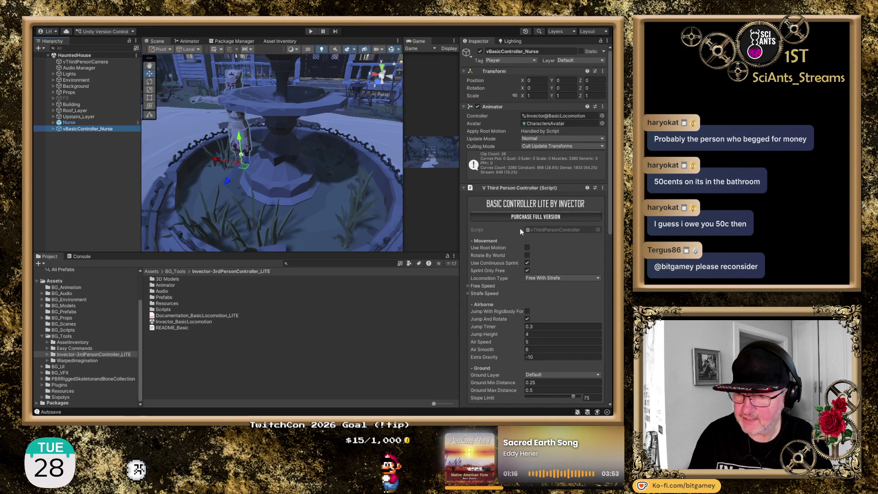
pyautogui.click(79, 123)
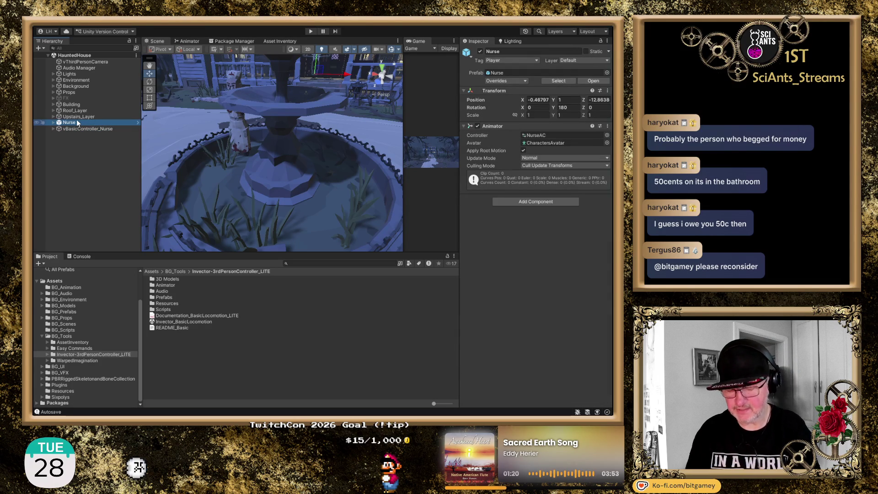
pyautogui.click(66, 141)
pyautogui.press('Delete')
pyautogui.click(89, 125)
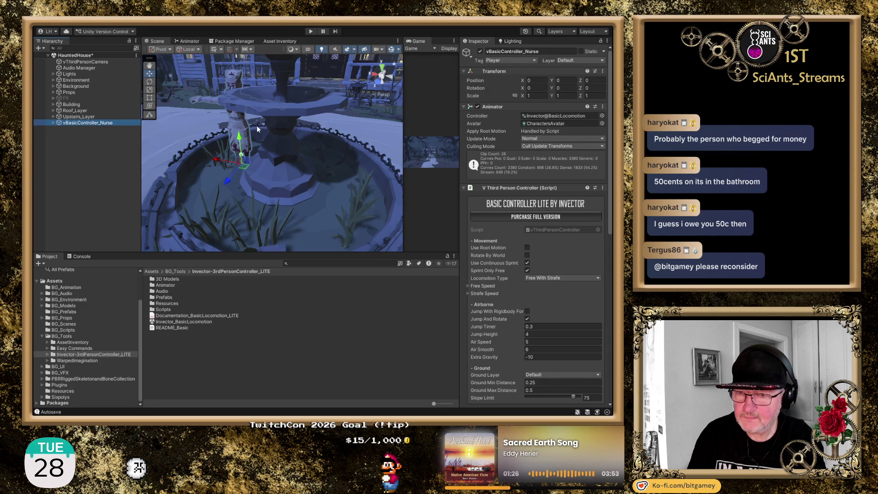
# - Move the nurse beside the fountain to X 2.09, Y 0.18 and widen the Game view
pyautogui.scroll(-3, 256, 126)
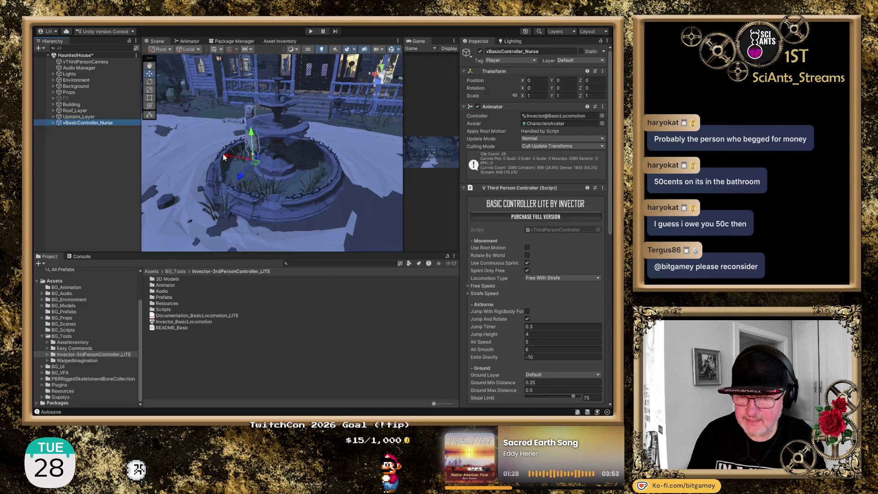
pyautogui.moveTo(223, 154); pyautogui.dragTo(176, 148)
pyautogui.press('f')
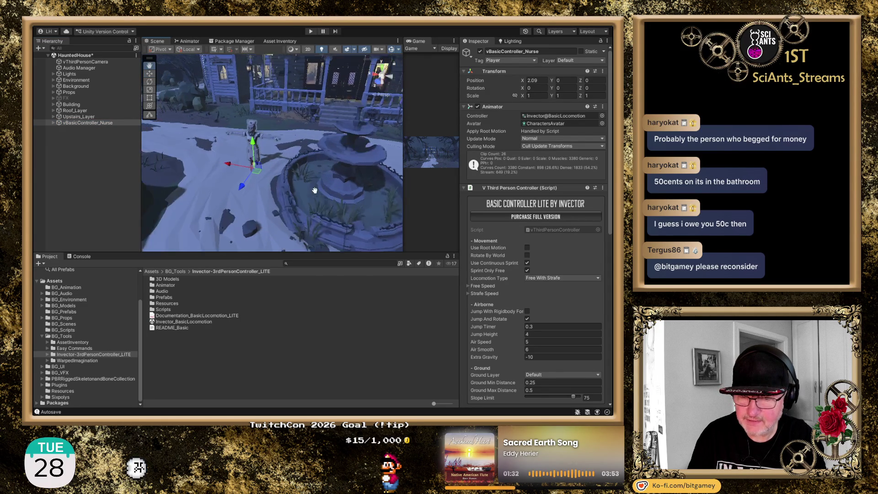
pyautogui.moveTo(270, 153); pyautogui.dragTo(270, 144)
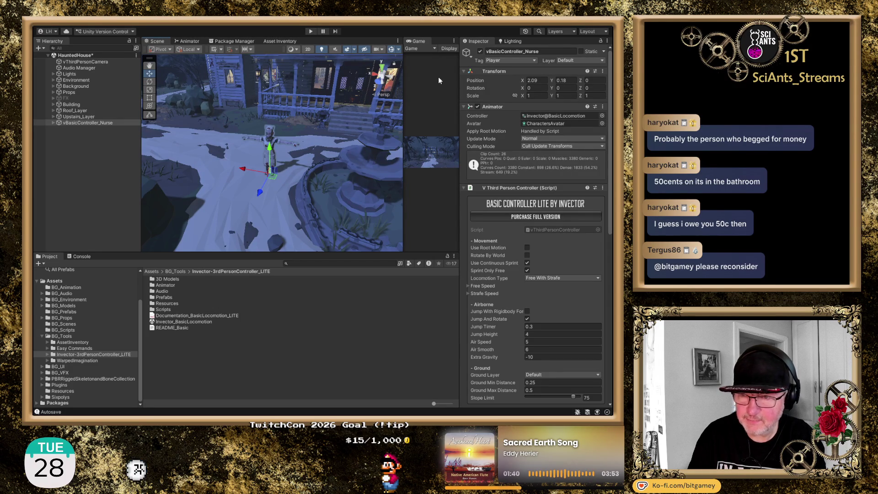
pyautogui.moveTo(402, 78); pyautogui.dragTo(303, 79)
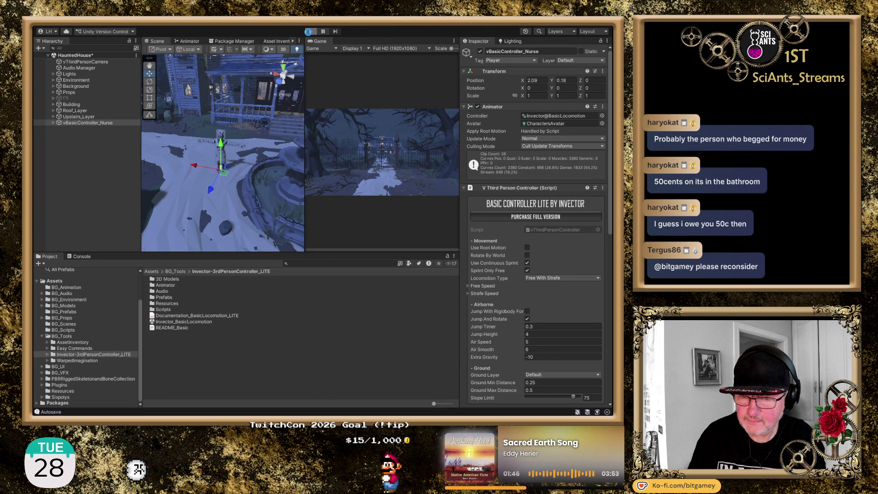
# - Enter Play mode so the Game view follows the nurse from behind
pyautogui.click(309, 31)
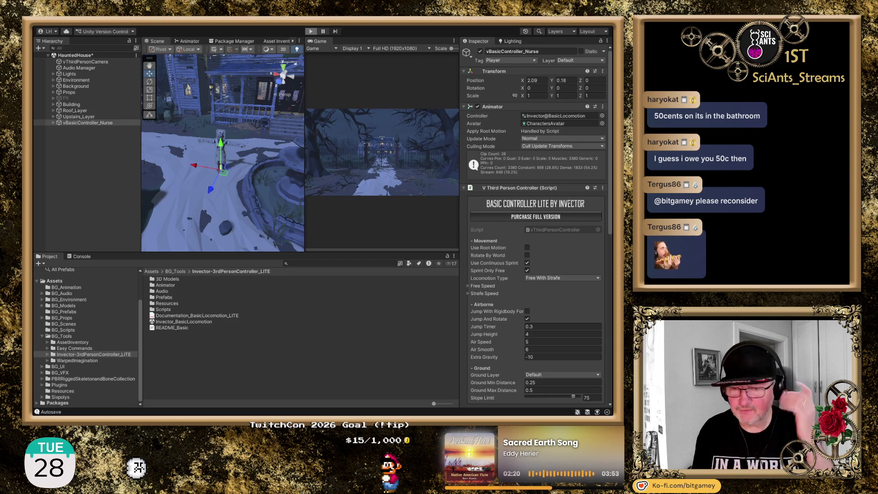
pyautogui.hotkey('ctrl', 'p')
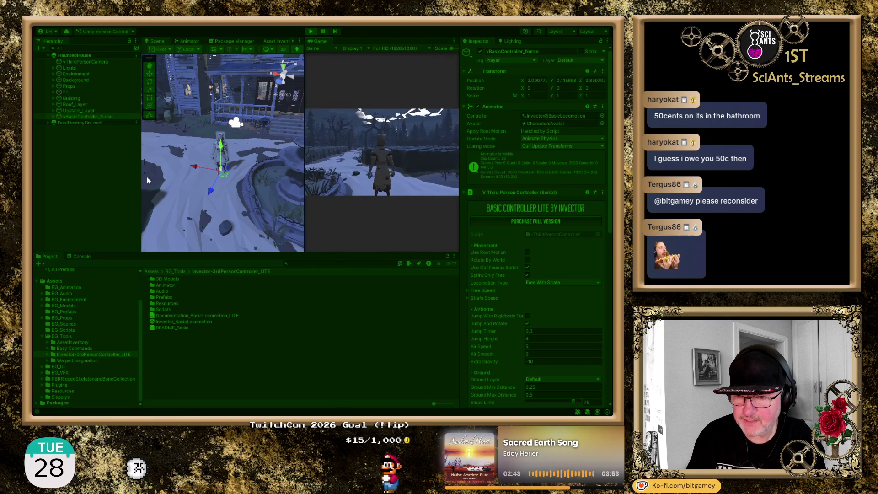
# - Run the nurse forward around the haunted house grounds, then exit Play mode
pyautogui.press('w')
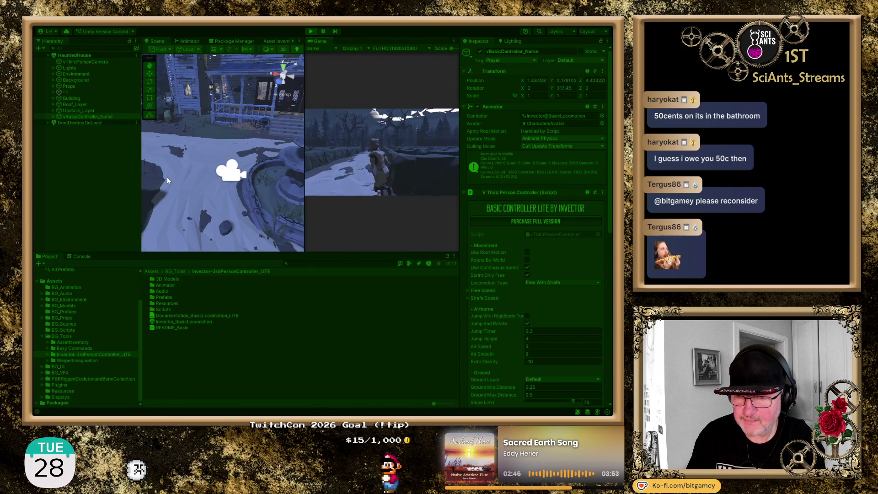
pyautogui.press('w')
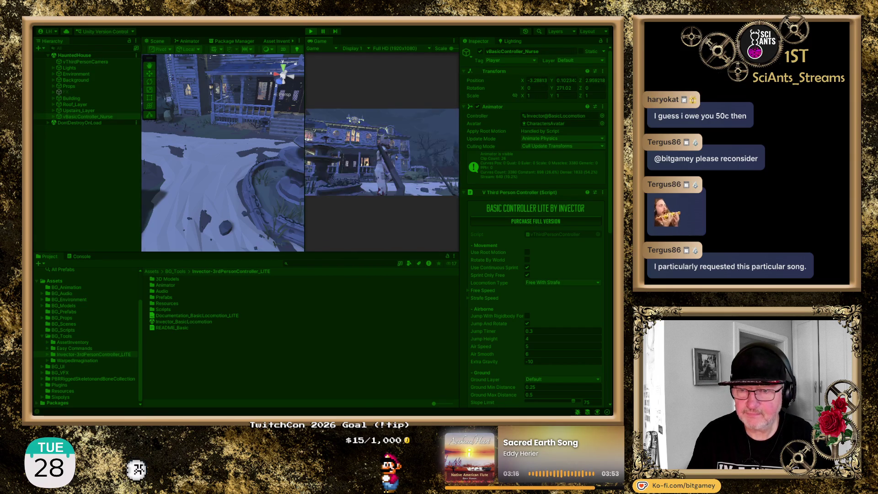
pyautogui.hotkey('ctrl', 'p')
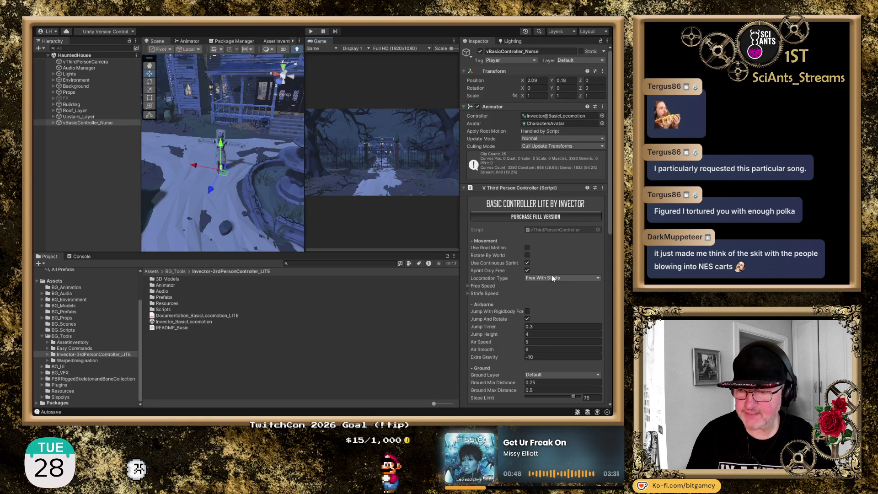
# - Test-run the nurse with Only Strafe locomotion, then switch the locomotion type to Only Free
pyautogui.click(564, 295)
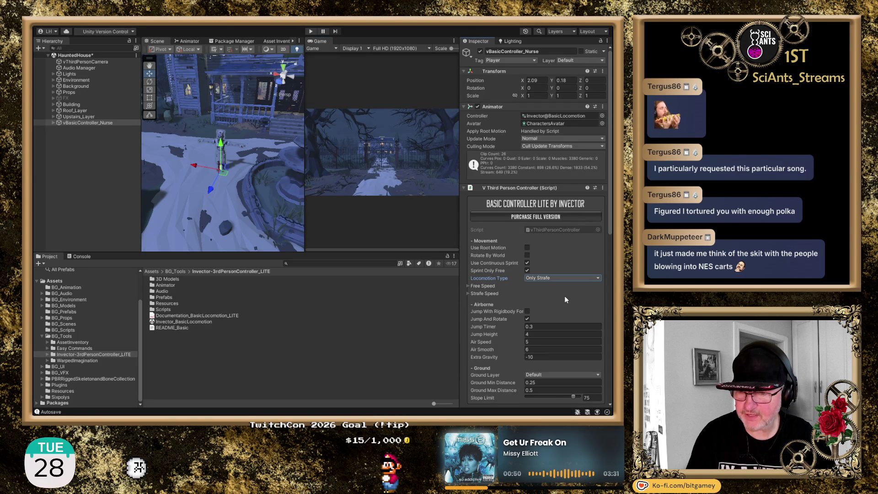
pyautogui.click(310, 31)
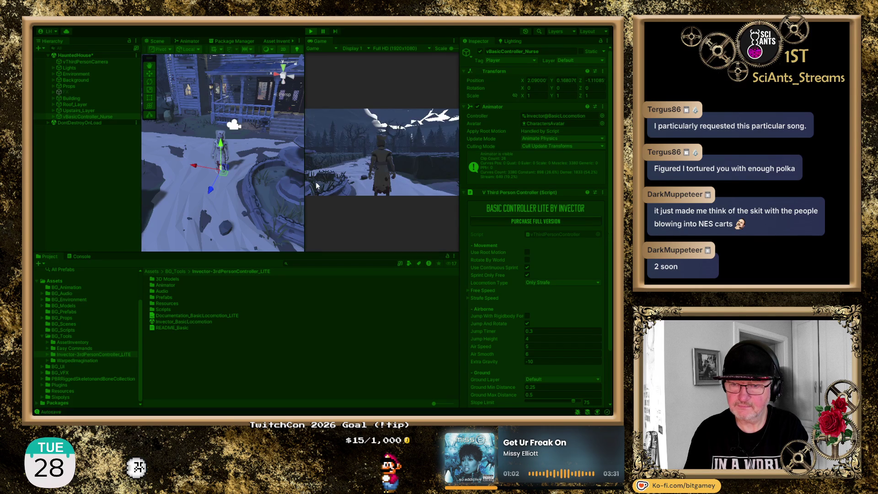
pyautogui.press('w')
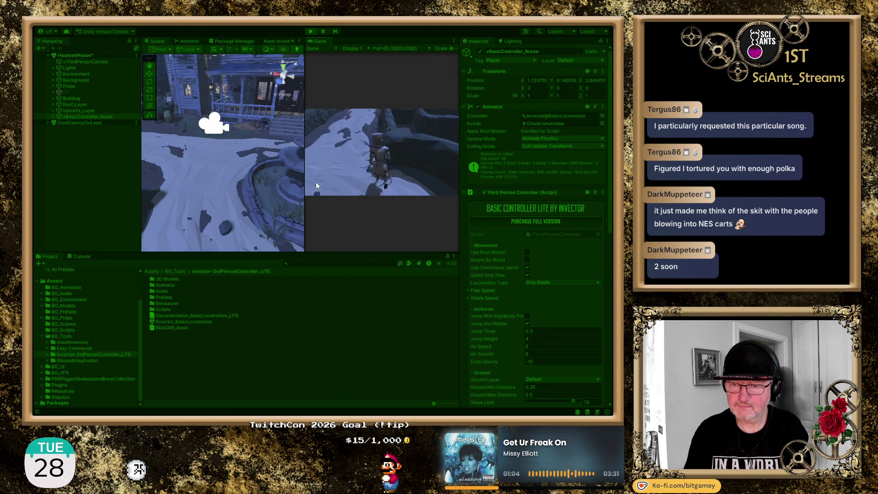
pyautogui.press('w')
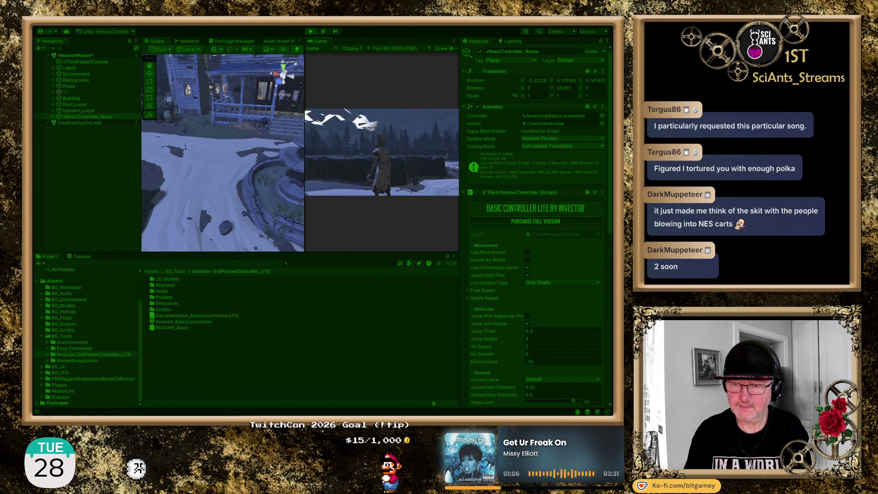
pyautogui.press('w')
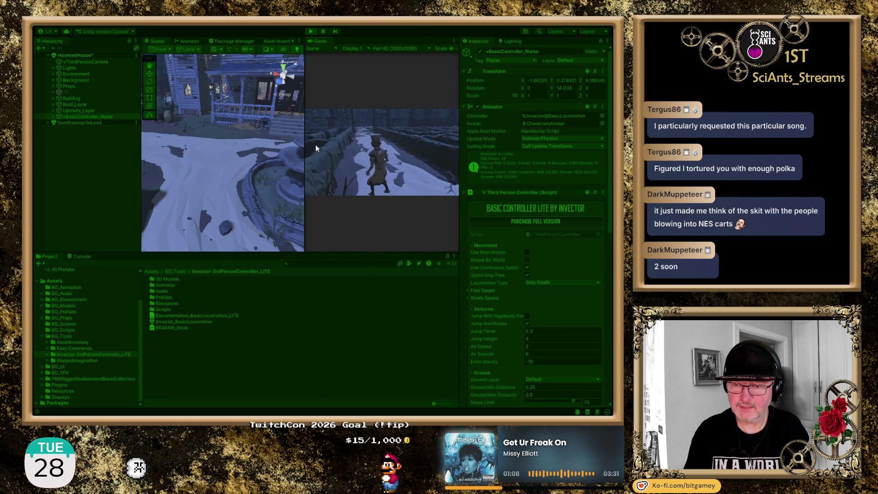
pyautogui.press('s')
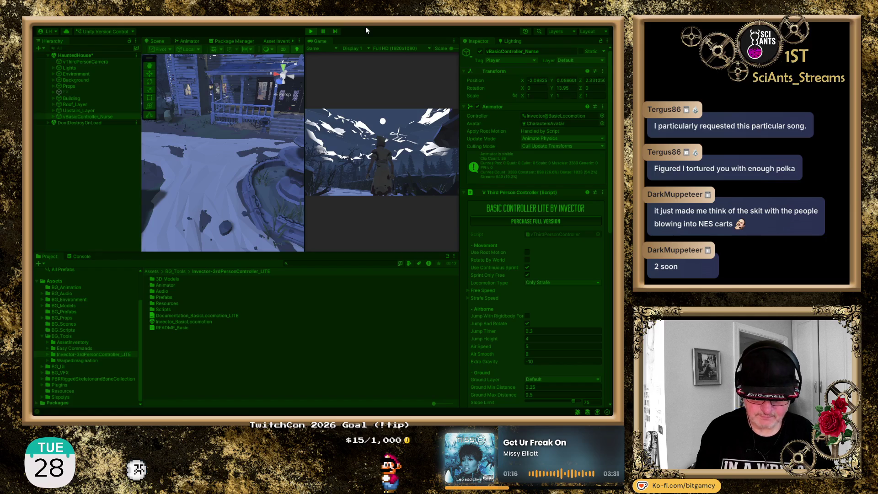
pyautogui.hotkey('ctrl', 'p')
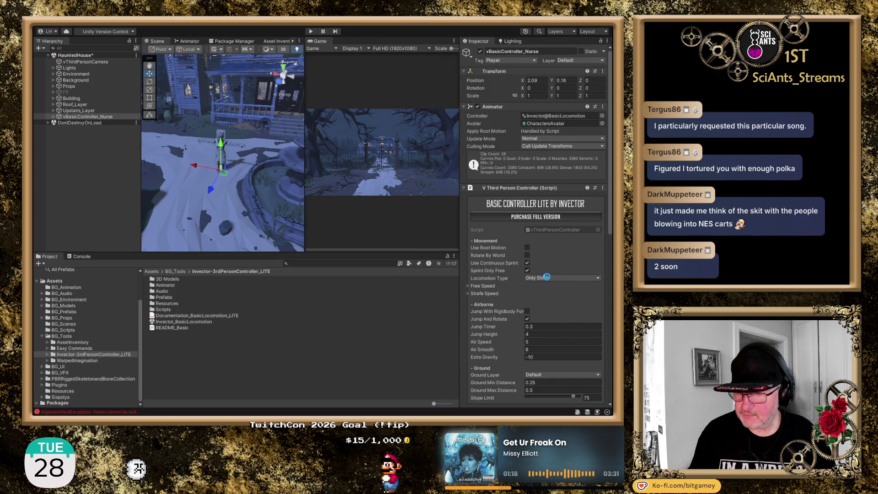
pyautogui.click(547, 279)
# - Confirm Only Free locomotion and test-run the nurse around the fountain, then stop playing
pyautogui.click(551, 301)
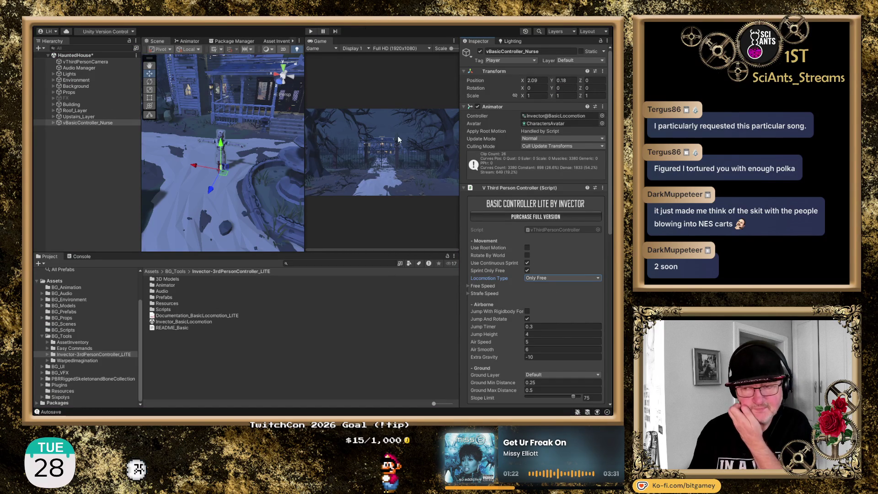
pyautogui.click(309, 31)
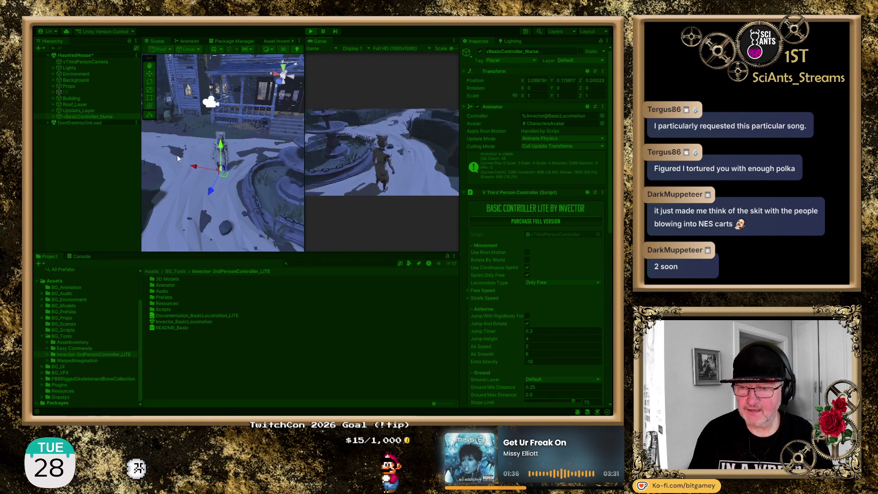
pyautogui.press('w')
pyautogui.press('s')
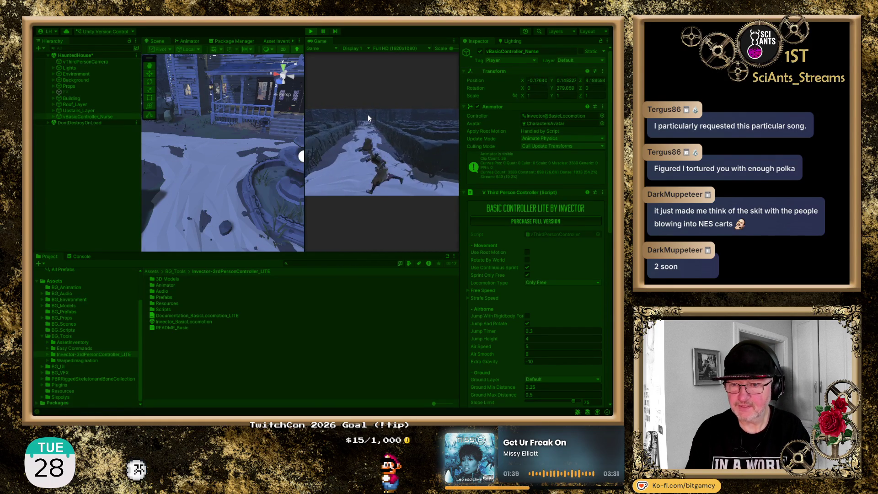
pyautogui.press('a')
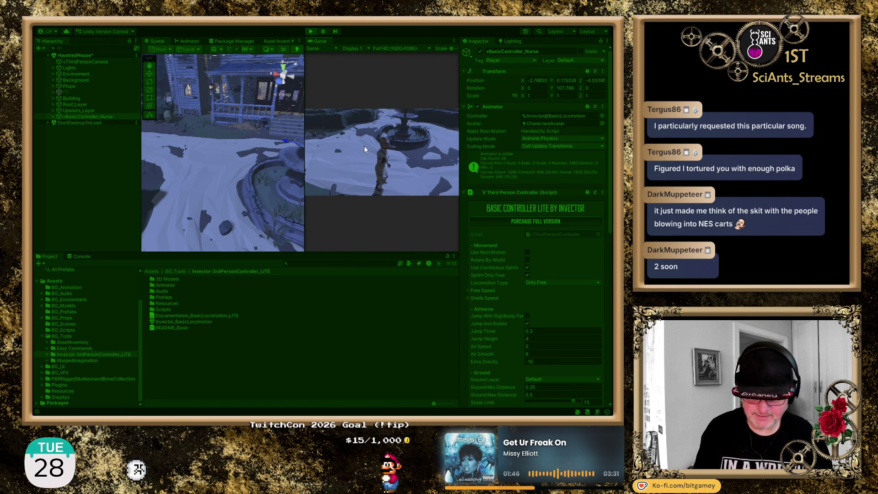
pyautogui.hotkey('ctrl', 'p')
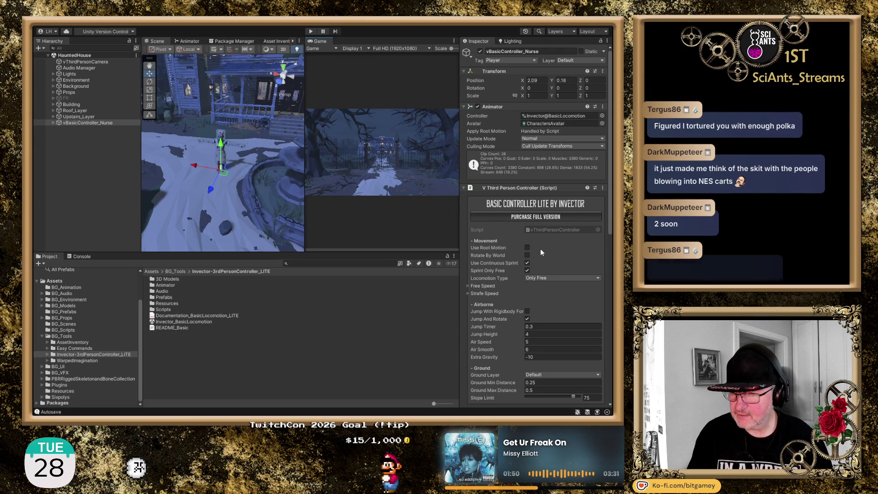
# - Under Free Speed, enable Walk By Default and Rotate With Camera
pyautogui.scroll(-2, 536, 258)
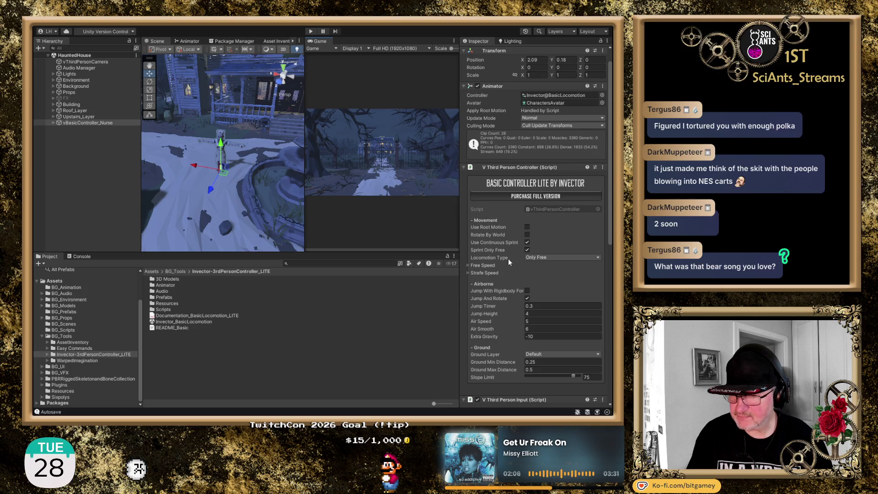
pyautogui.click(468, 264)
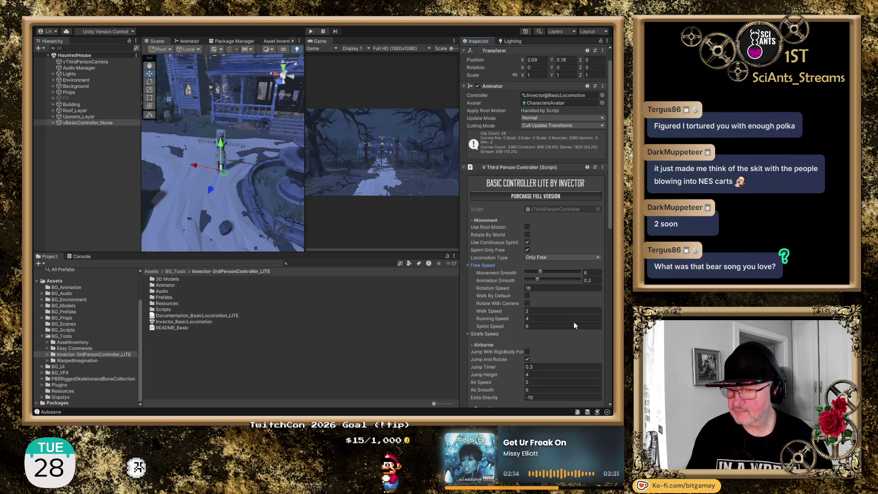
pyautogui.scroll(-3, 560, 303)
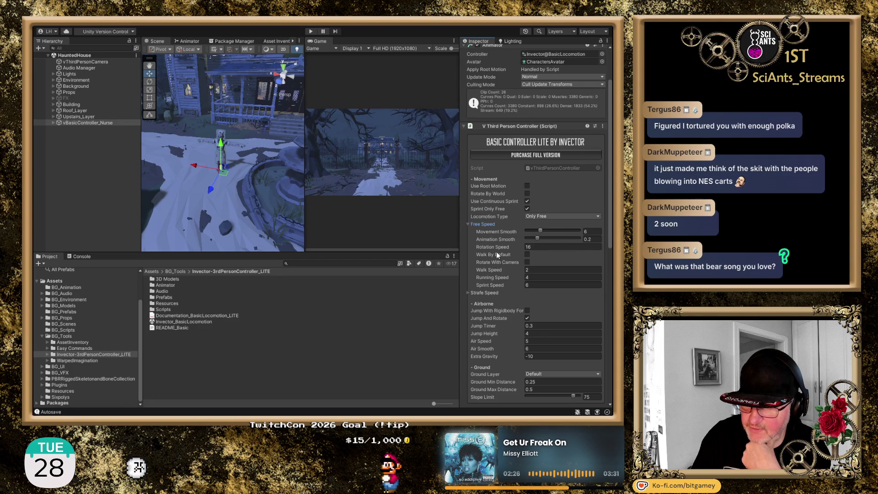
pyautogui.click(527, 254)
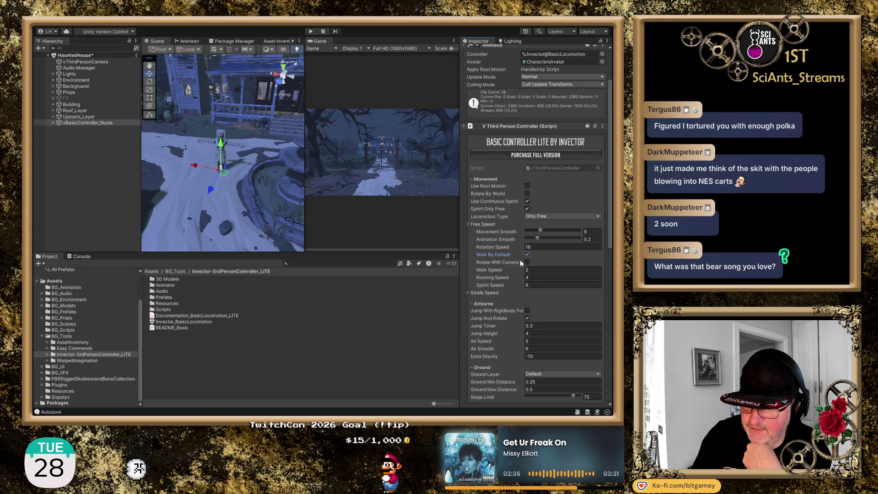
pyautogui.click(528, 262)
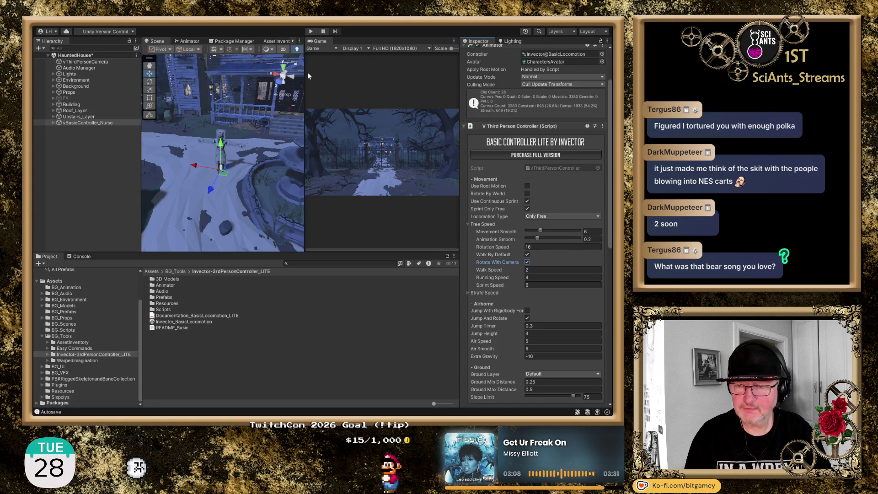
pyautogui.click(311, 30)
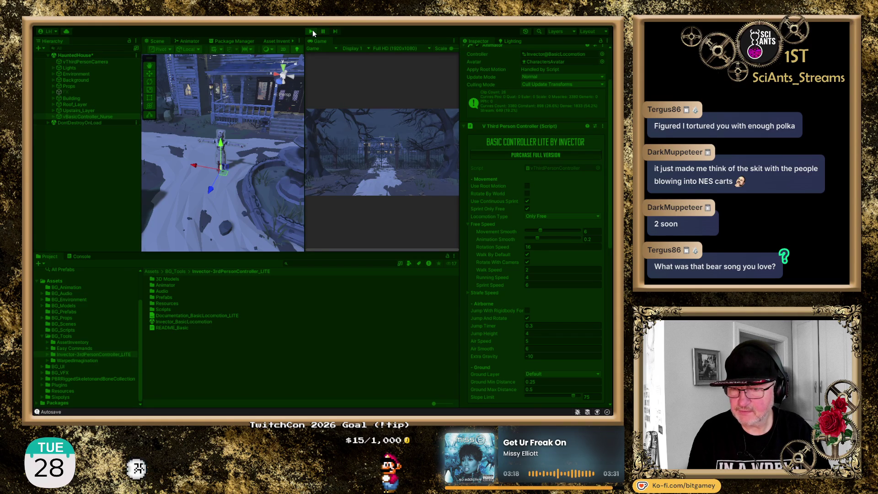
pyautogui.press('w')
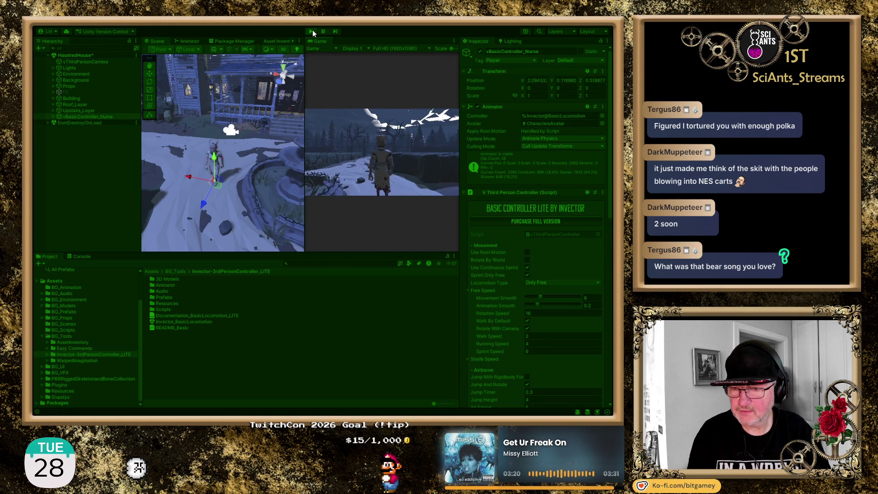
pyautogui.press('a')
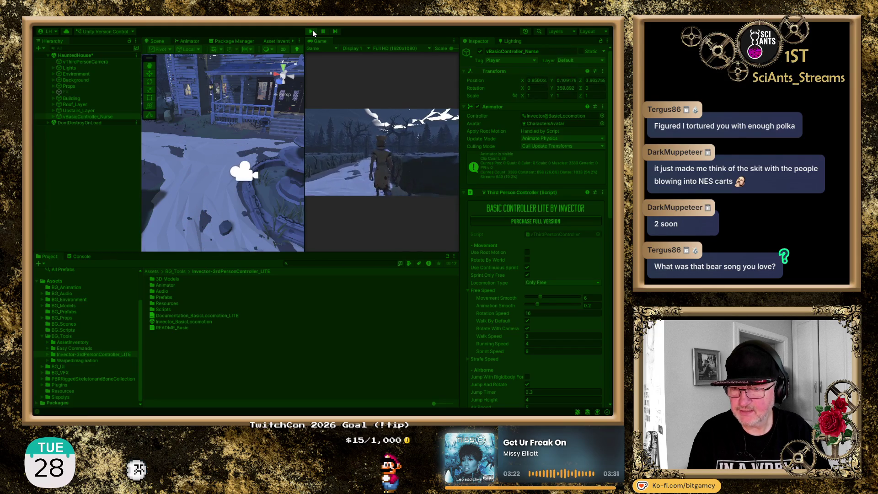
pyautogui.press('w')
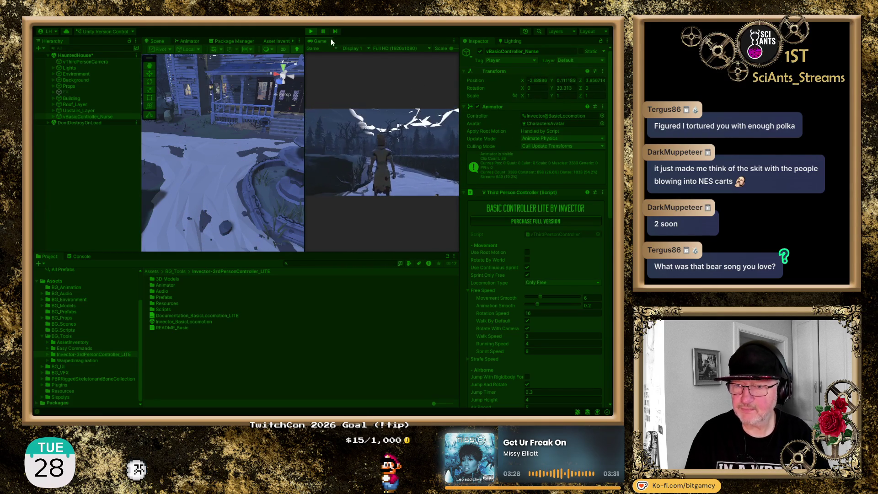
pyautogui.click(311, 32)
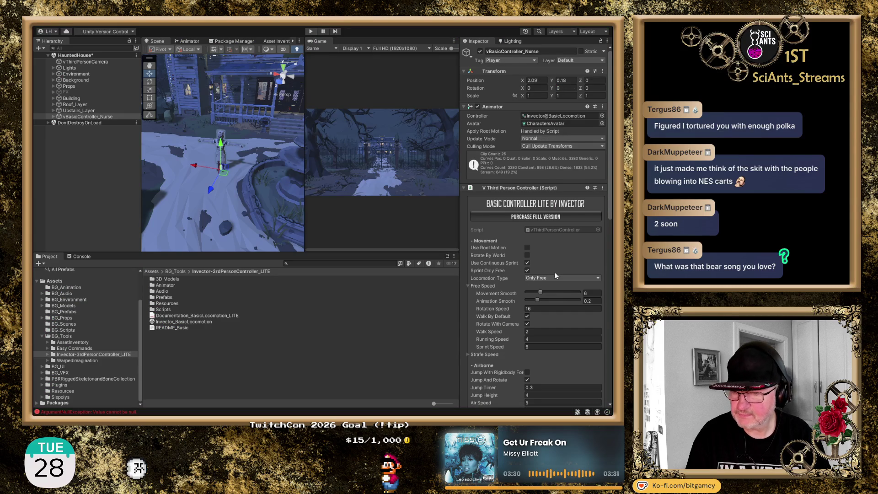
# - Widen the Inspector and scroll down to the nurse's V Third Person Input Jump Input setting
pyautogui.scroll(-2, 546, 260)
pyautogui.scroll(-2, 505, 287)
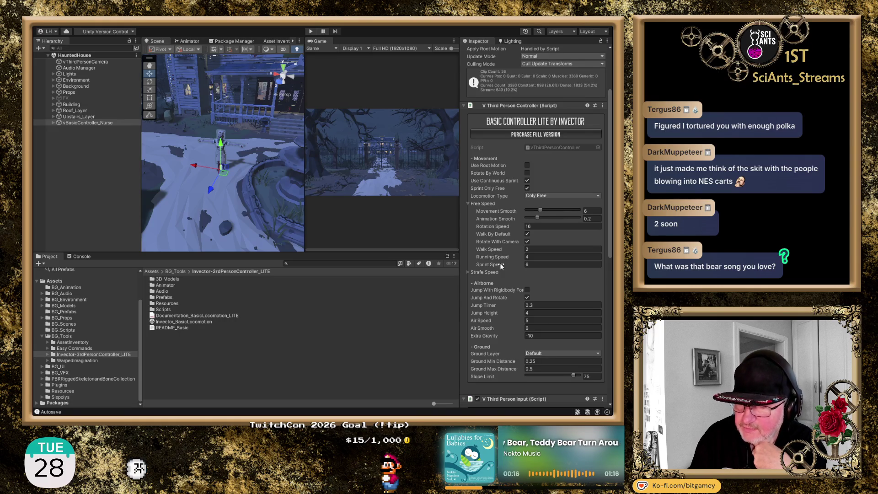
pyautogui.scroll(-5, 485, 264)
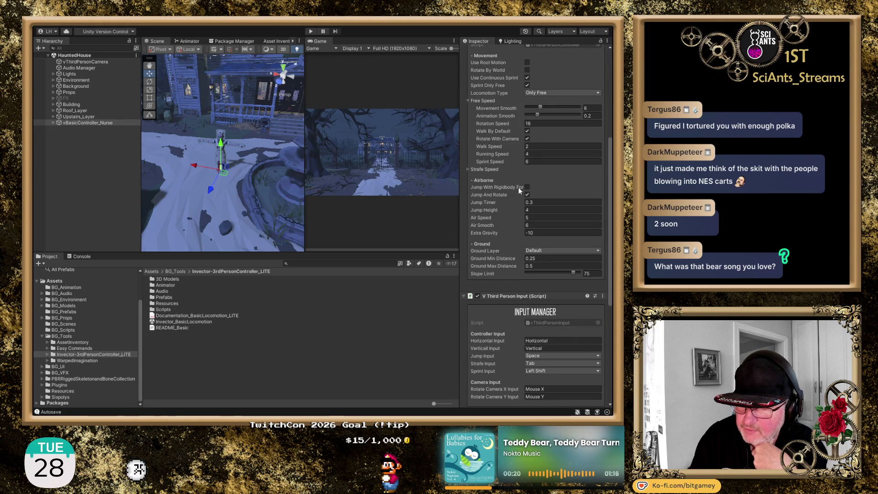
pyautogui.moveTo(460, 182); pyautogui.dragTo(447, 183)
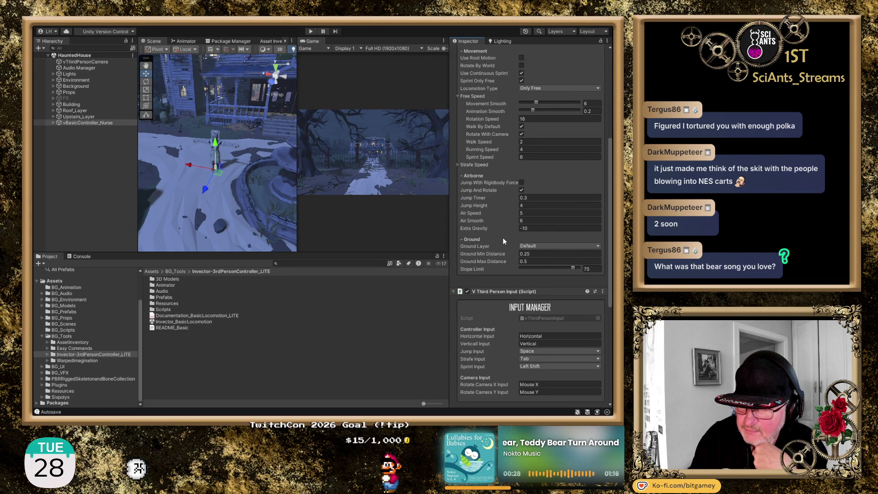
pyautogui.scroll(-2, 503, 238)
pyautogui.scroll(-2, 503, 240)
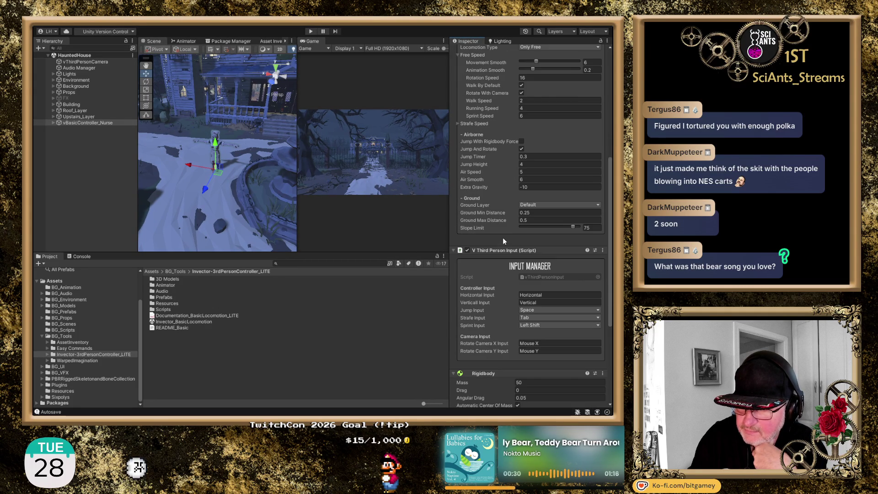
pyautogui.scroll(10, 503, 238)
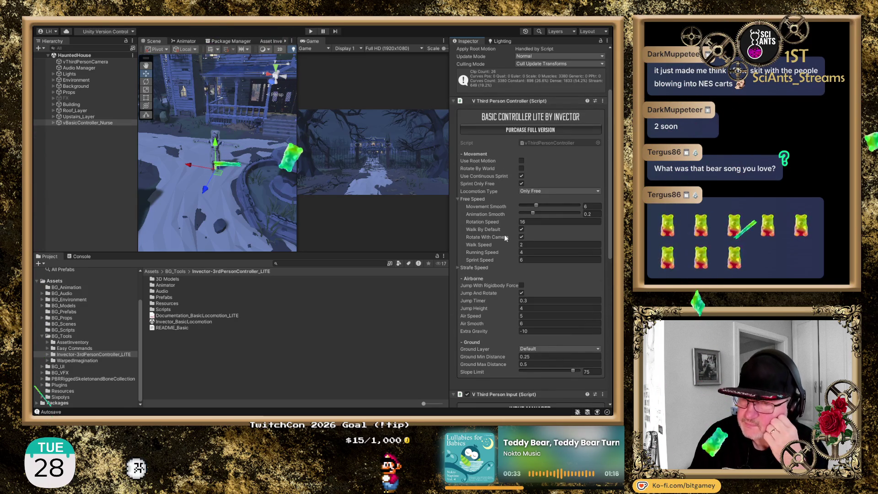
pyautogui.scroll(-12, 505, 235)
pyautogui.scroll(-7, 505, 236)
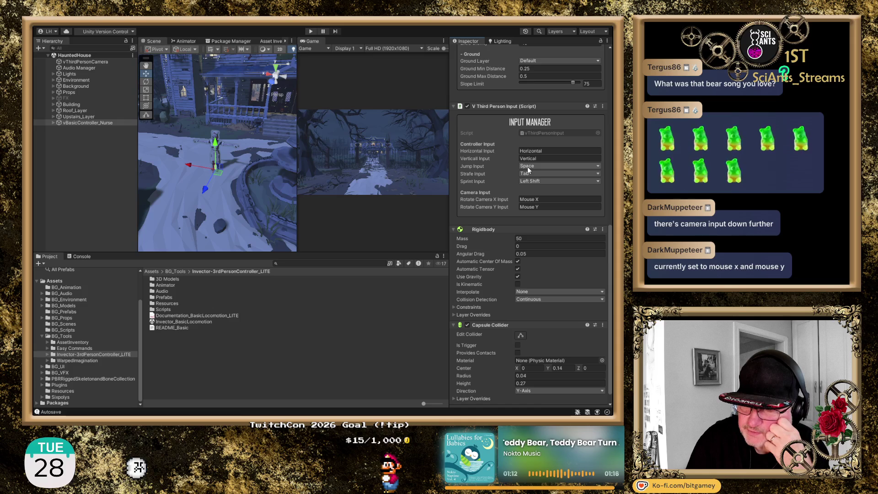
pyautogui.click(490, 165)
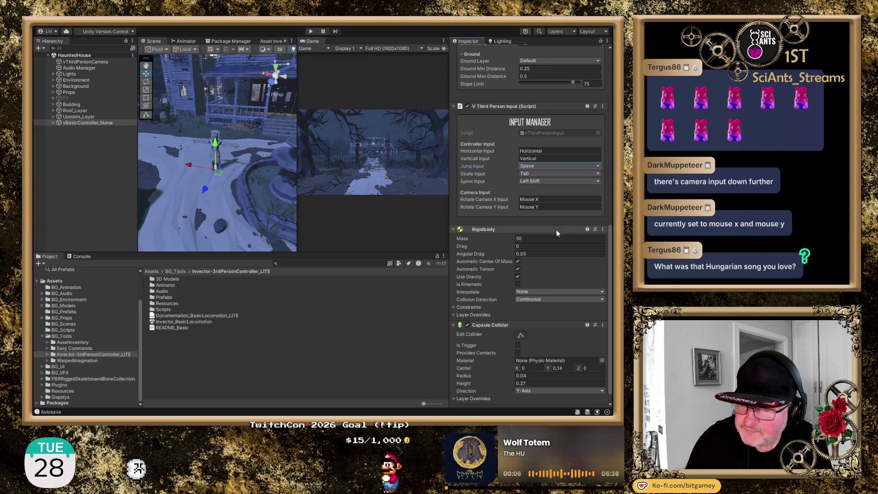
# - Clear Mouse X from Rotate Camera X Input and Mouse Y from Rotate Camera Y Input
pyautogui.click(532, 199)
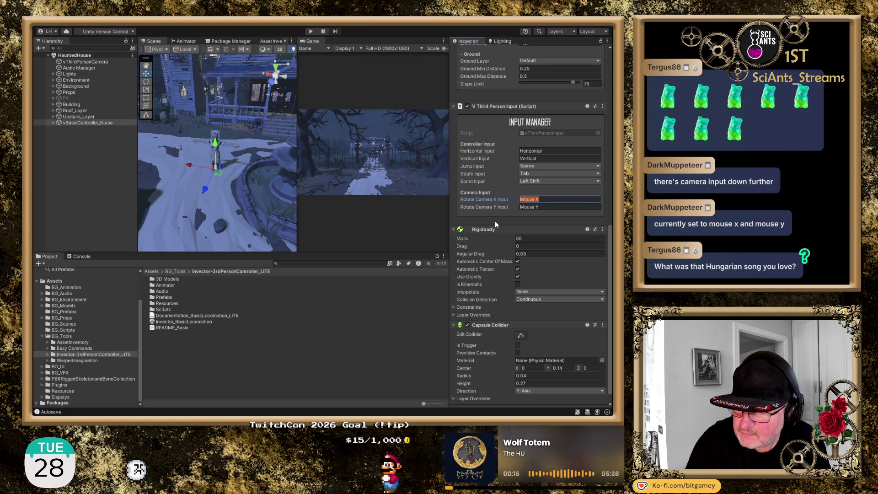
pyautogui.press('BackSpace')
pyautogui.press('Tab')
pyautogui.press('BackSpace')
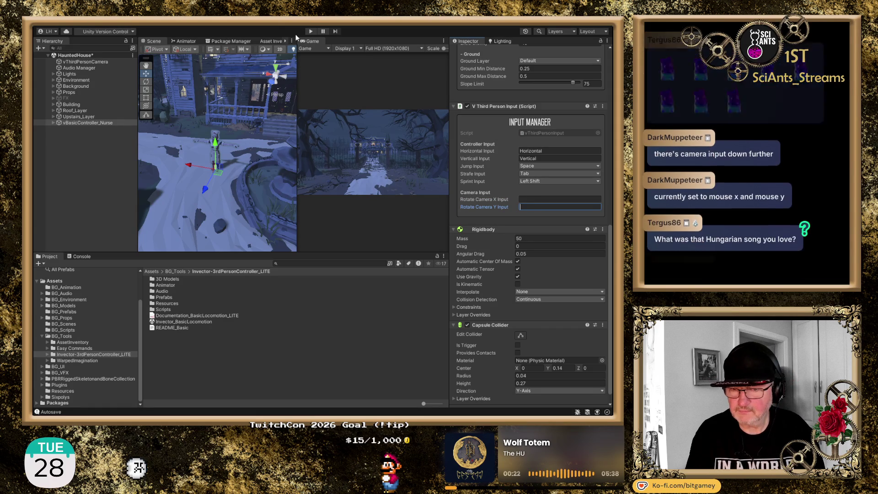
# - Play-test the nurse without camera mouse inputs, walking her along the fountain path, then stop
pyautogui.click(311, 32)
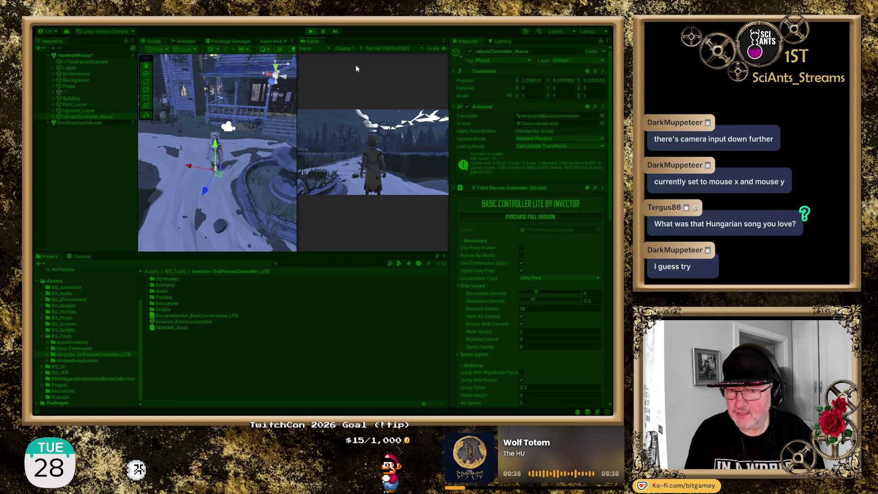
pyautogui.press('w')
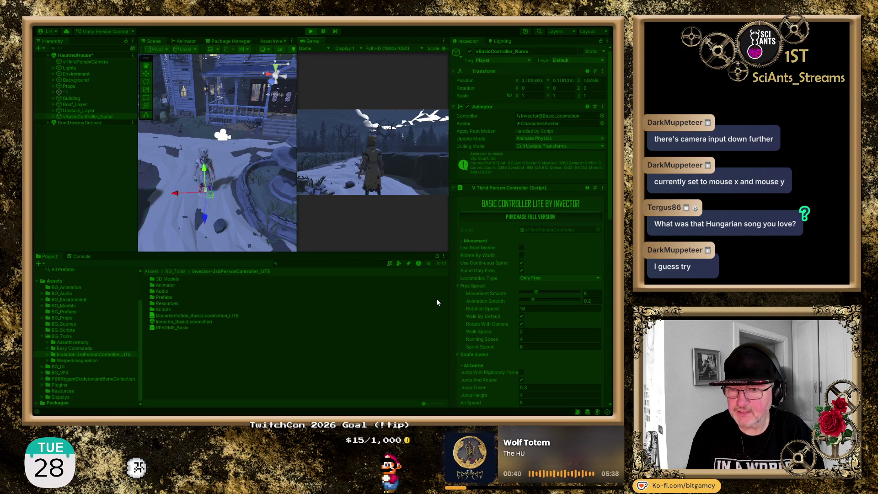
pyautogui.press('a')
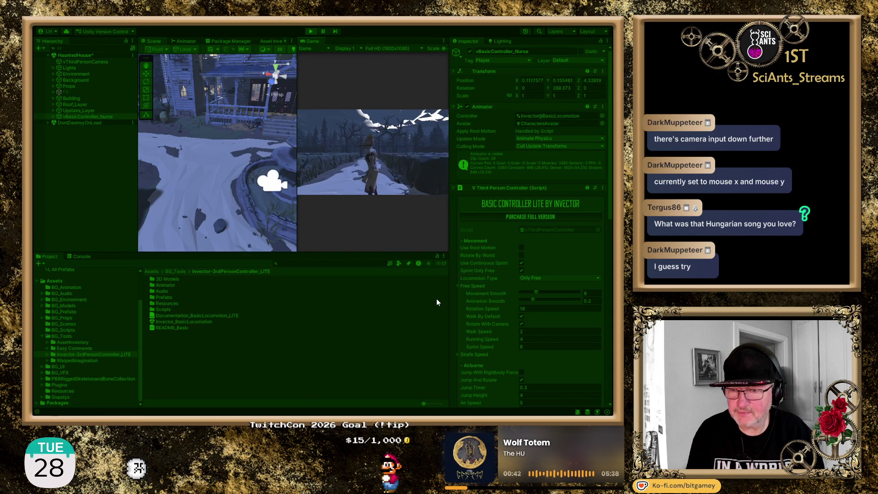
pyautogui.press('w')
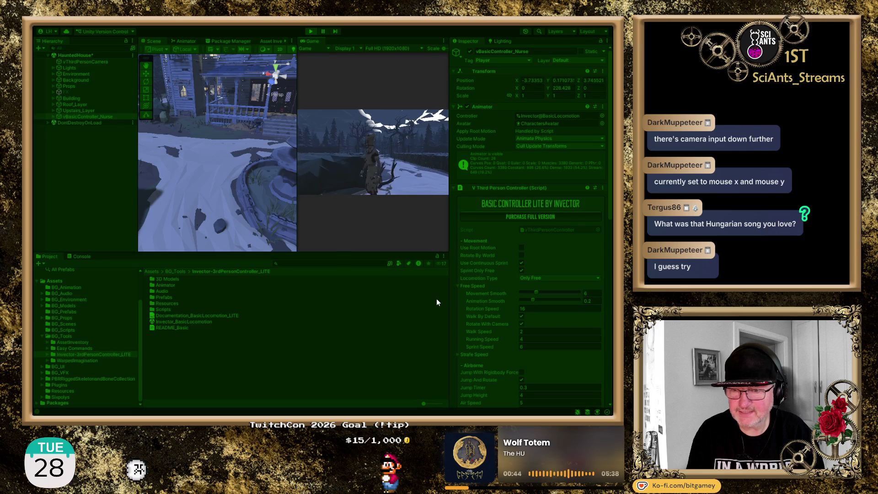
pyautogui.press('s')
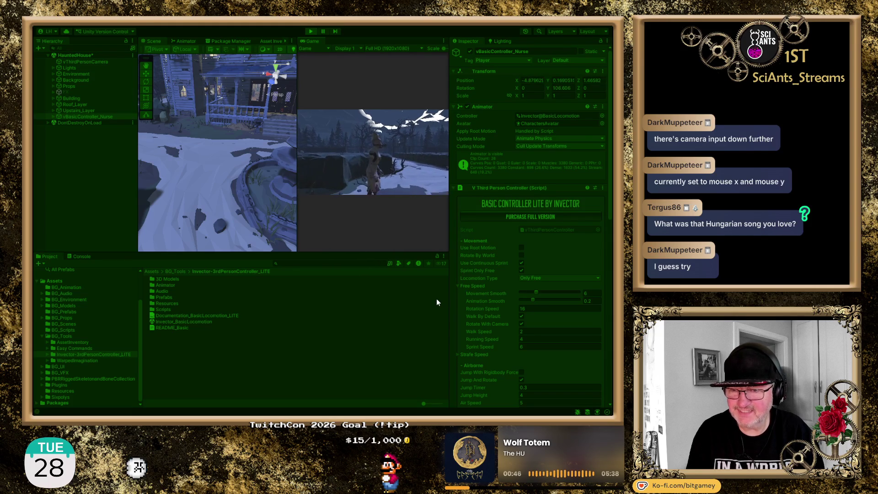
pyautogui.press('s')
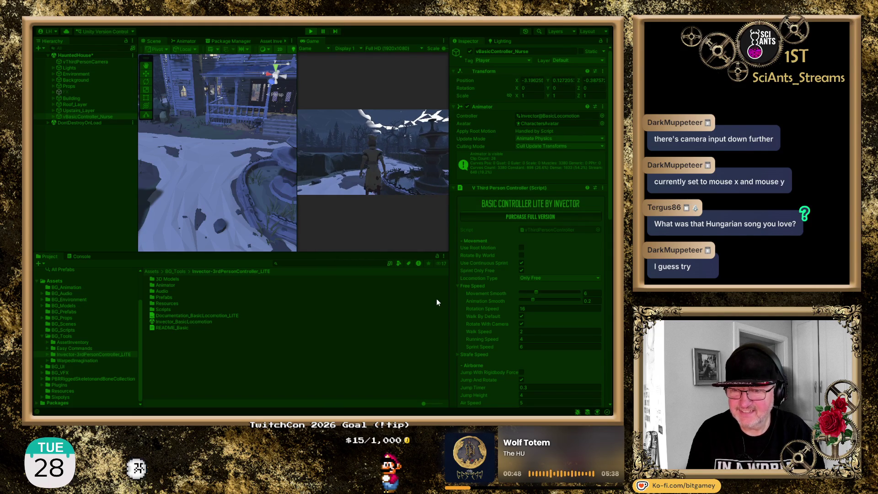
pyautogui.press('w')
pyautogui.press('w')
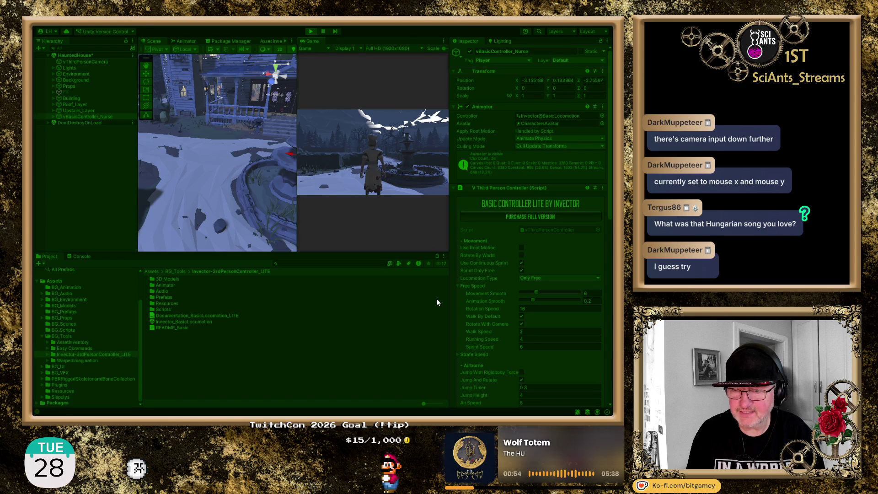
pyautogui.press('w')
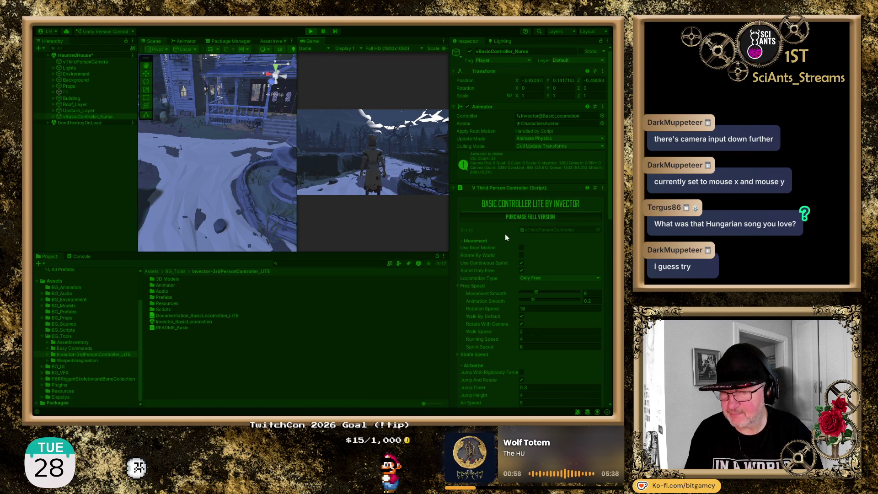
pyautogui.click(311, 32)
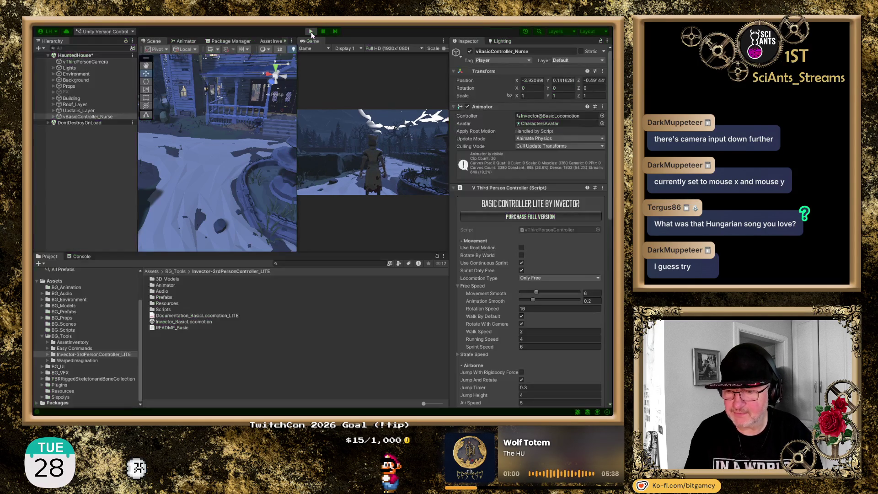
# - In V Third Person Input, enter Mouse X for Rotate Camera X Input and Mouse Y for Y
pyautogui.scroll(-10, 504, 274)
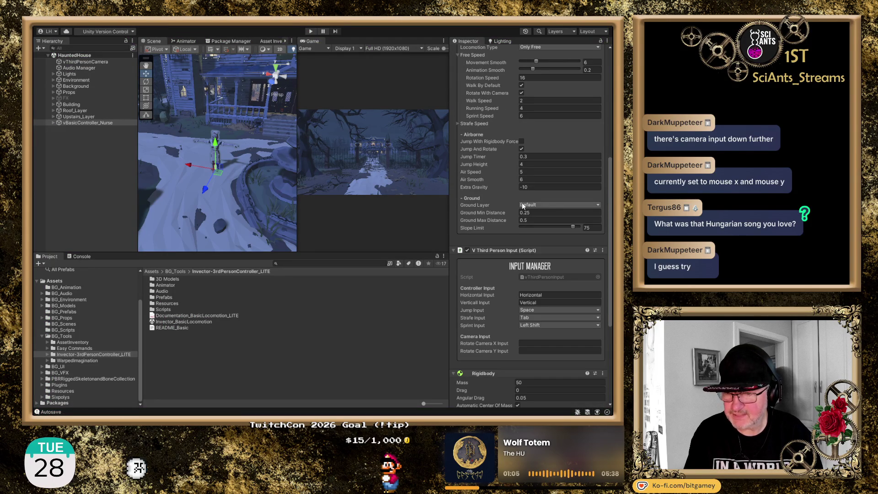
pyautogui.scroll(-3, 522, 205)
pyautogui.click(536, 281)
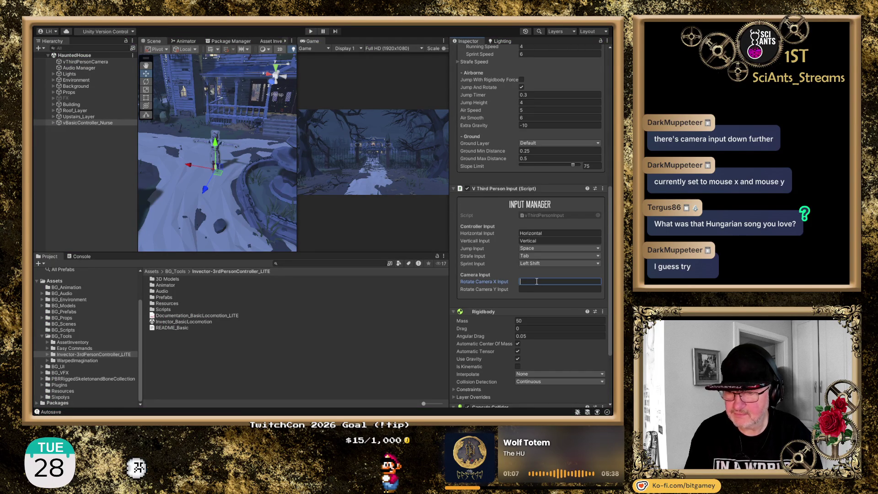
pyautogui.write('Mouse')
pyautogui.press('Tab')
pyautogui.write('Mouse ')
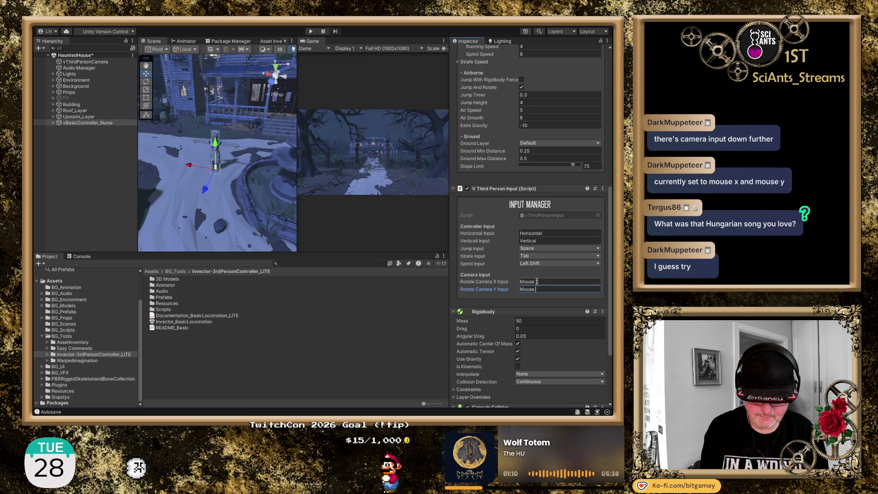
pyautogui.write('Y')
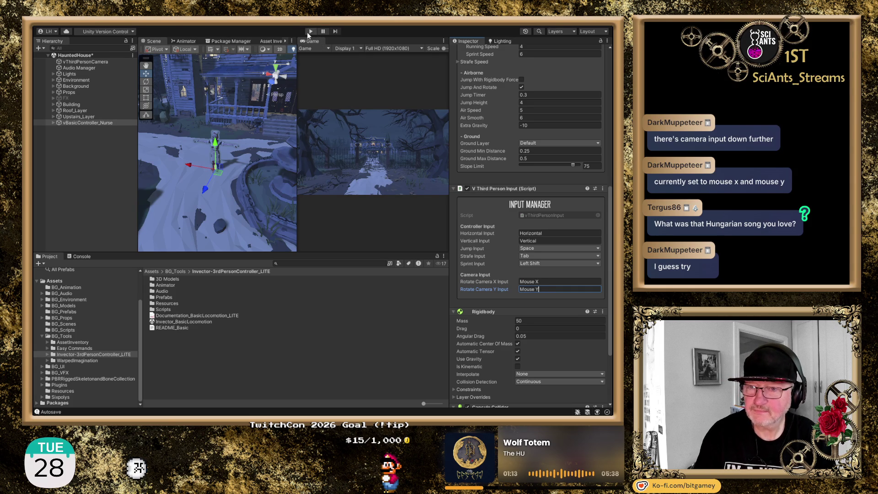
# - Play-test the nurse, walking forward, back and sideways around the fountain with WASD, then stop
pyautogui.click(309, 32)
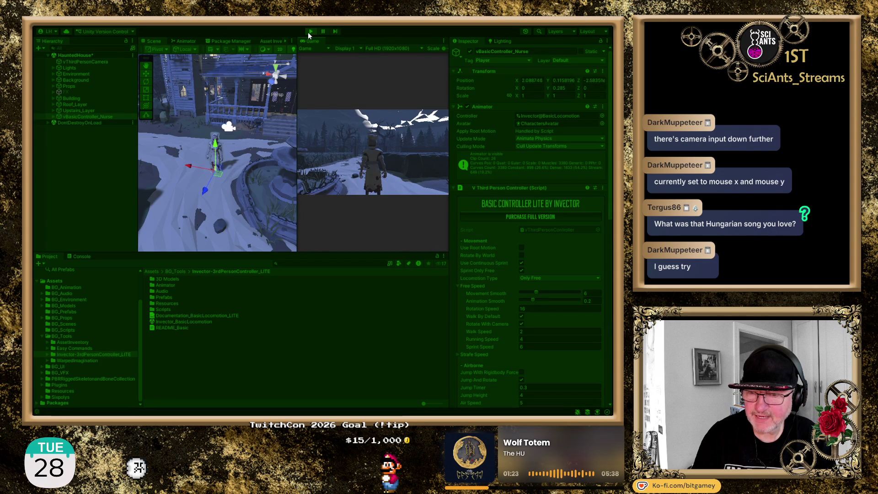
pyautogui.press('w')
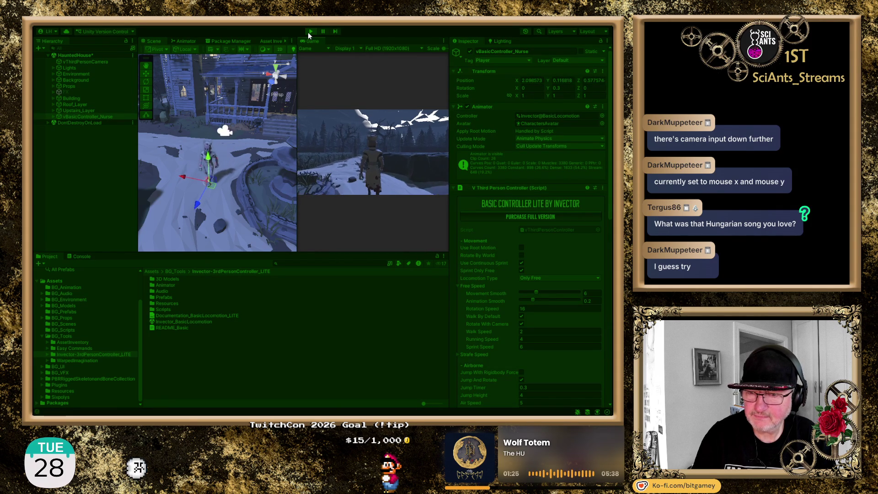
pyautogui.press('a')
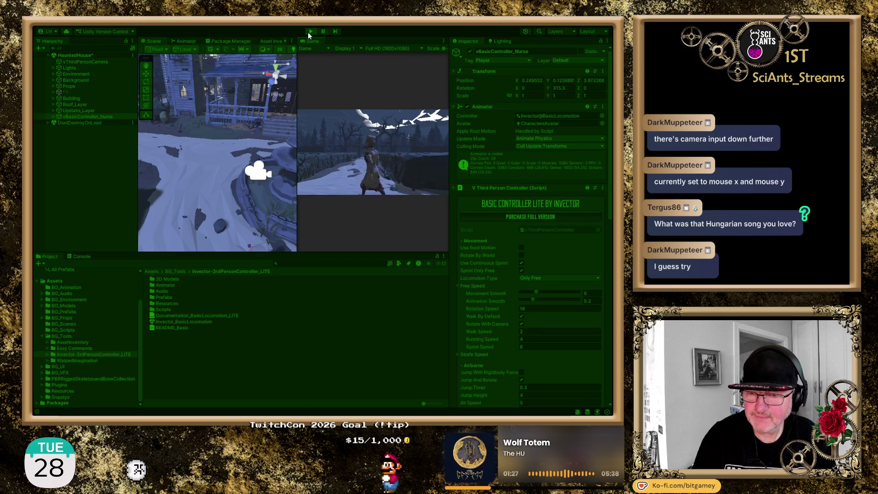
pyautogui.press('s')
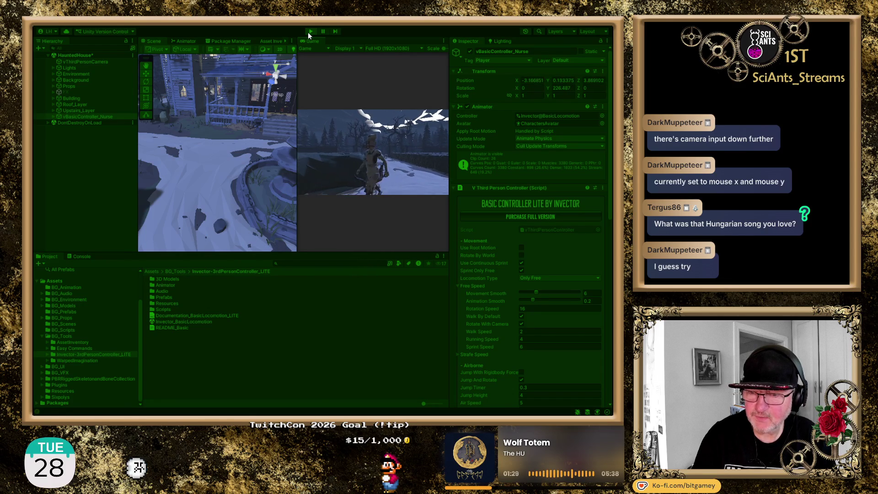
pyautogui.press('s')
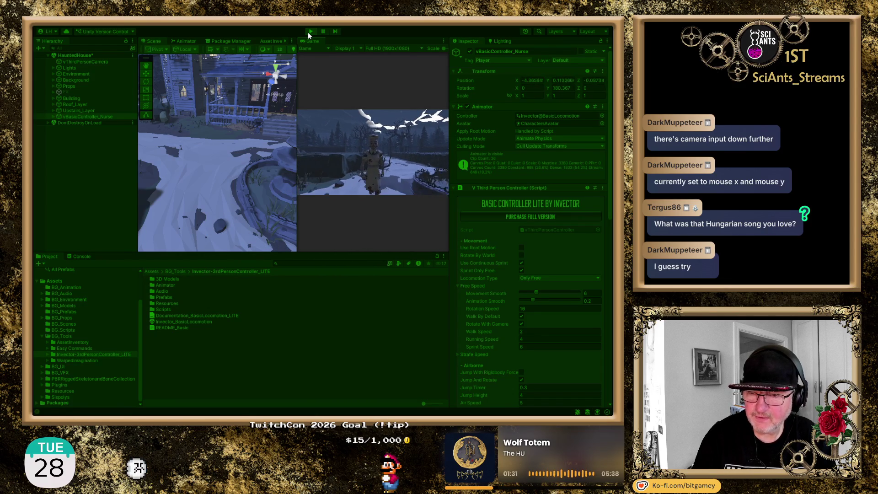
pyautogui.press('d')
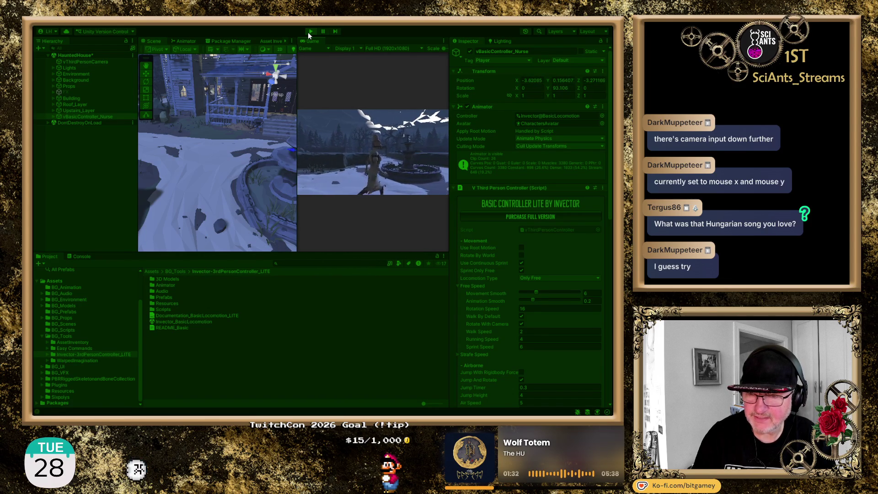
pyautogui.press('w')
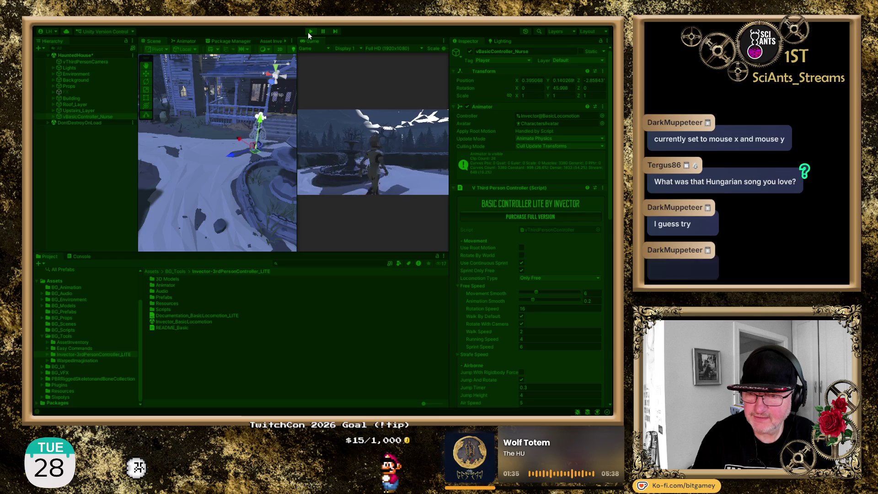
pyautogui.press('w')
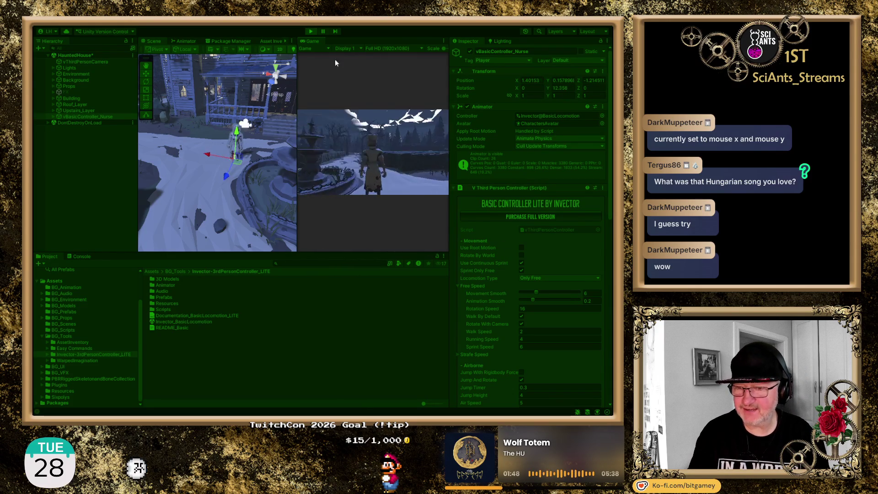
pyautogui.click(311, 31)
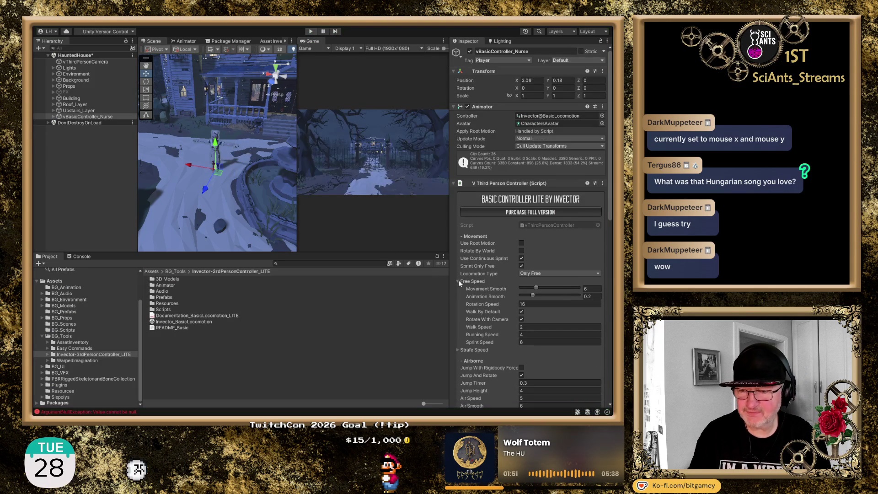
# - Clear Mouse Y from Rotate Camera Y Input, keeping only Mouse X, and start Play mode again
pyautogui.scroll(-6, 489, 273)
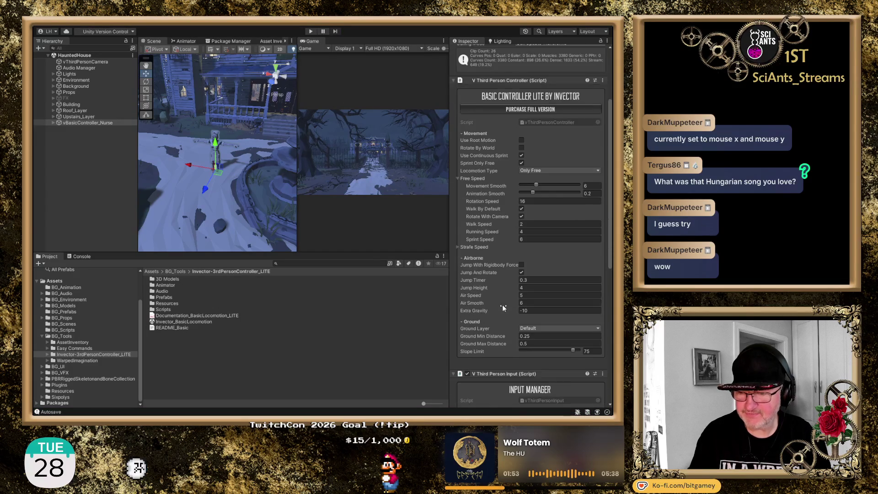
pyautogui.scroll(-5, 493, 298)
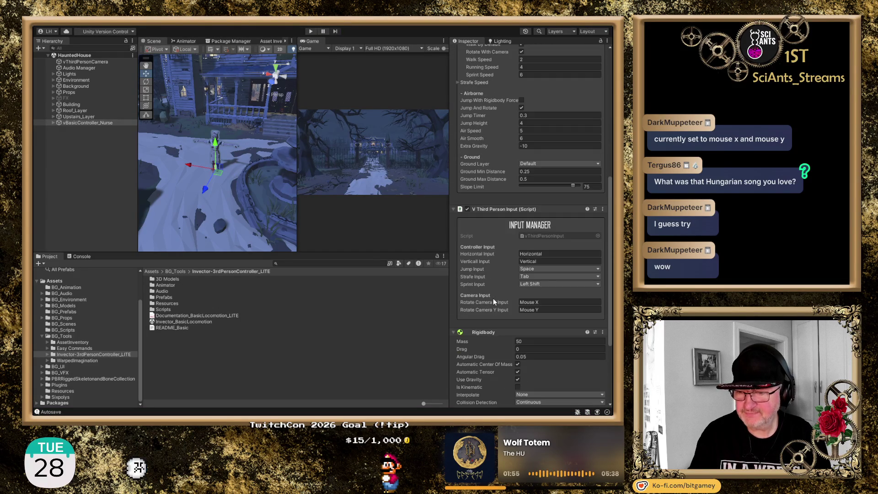
pyautogui.click(487, 307)
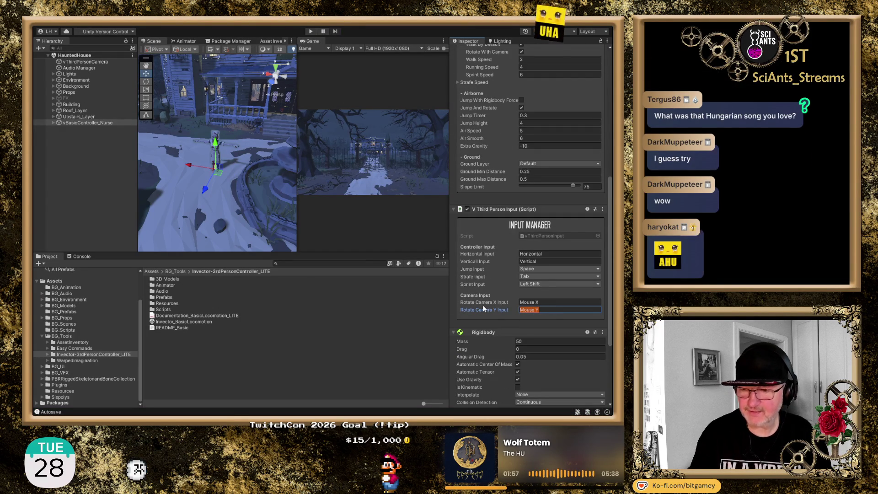
pyautogui.press('BackSpace')
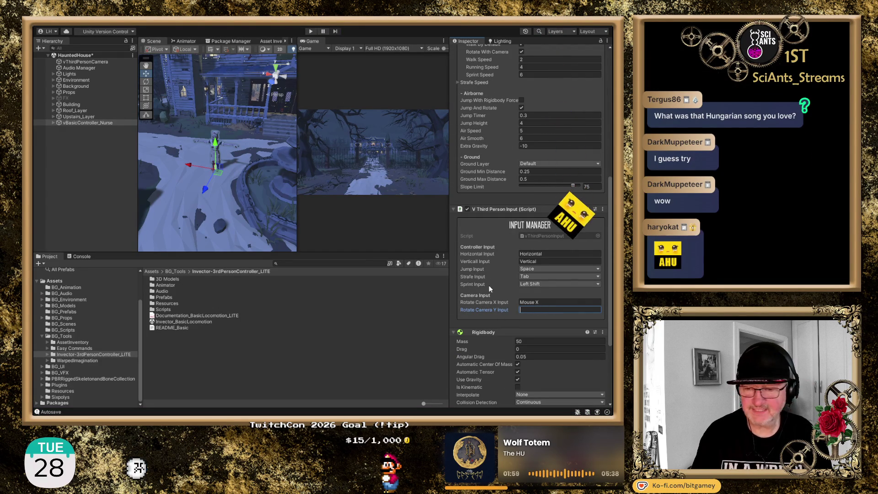
pyautogui.click(309, 32)
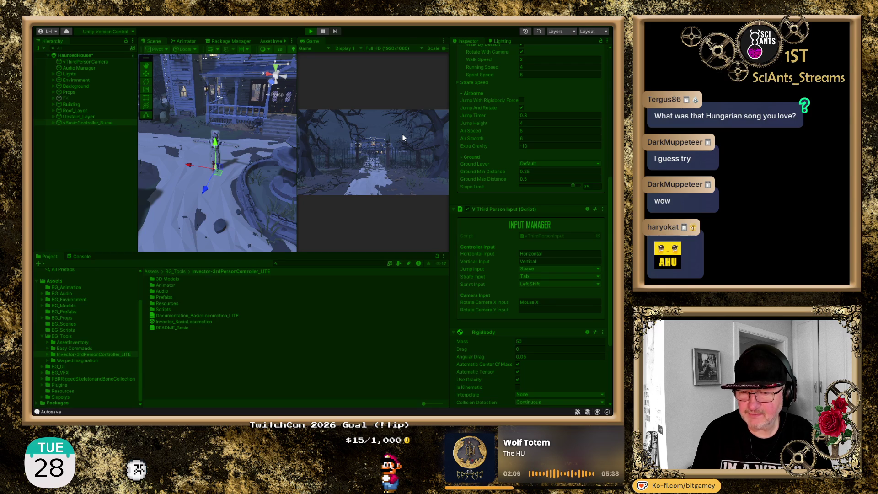
# - Walk the nurse forward and back across the scene, then exit Play mode with Ctrl+P
pyautogui.press('w')
pyautogui.press('w')
pyautogui.press('s')
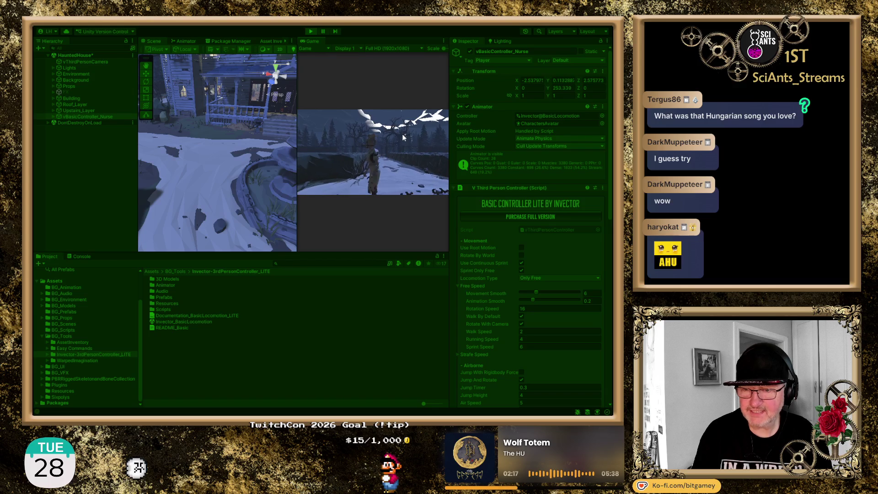
pyautogui.hotkey('ctrl', 'p')
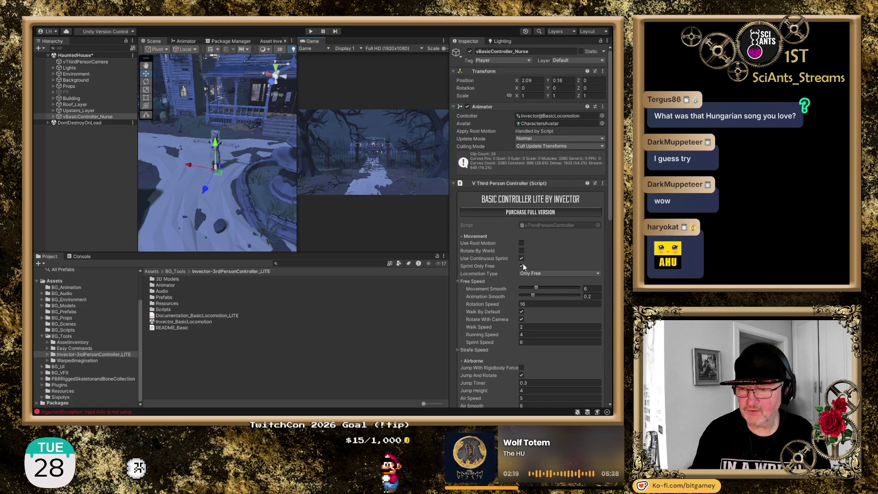
# - Set Rotate Camera Y Input to Mouse Y, clear Rotate Camera X Input, and start Play mode
pyautogui.scroll(-5, 503, 270)
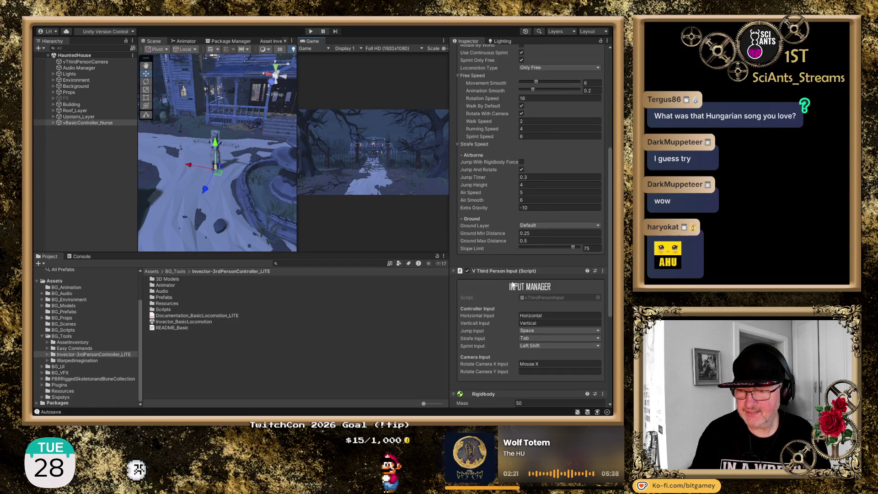
pyautogui.scroll(-3, 526, 342)
pyautogui.click(533, 309)
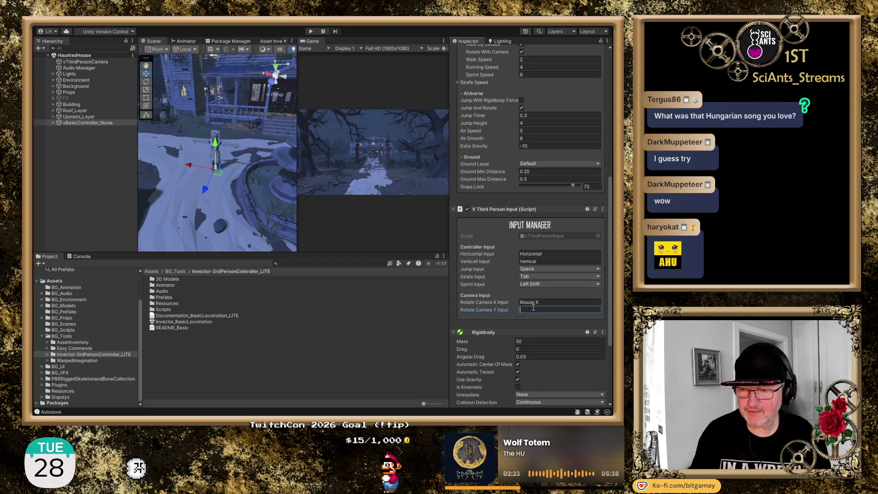
pyautogui.write('Mouse Y')
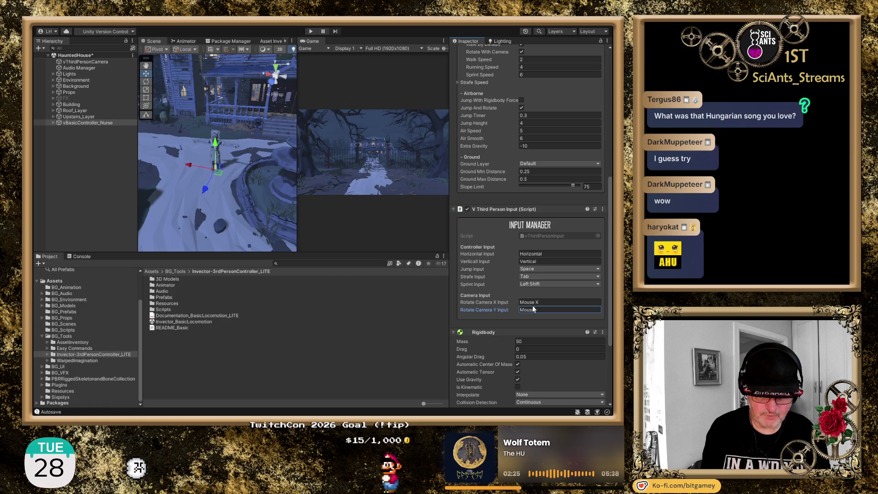
pyautogui.click(533, 302)
pyautogui.press('BackSpace')
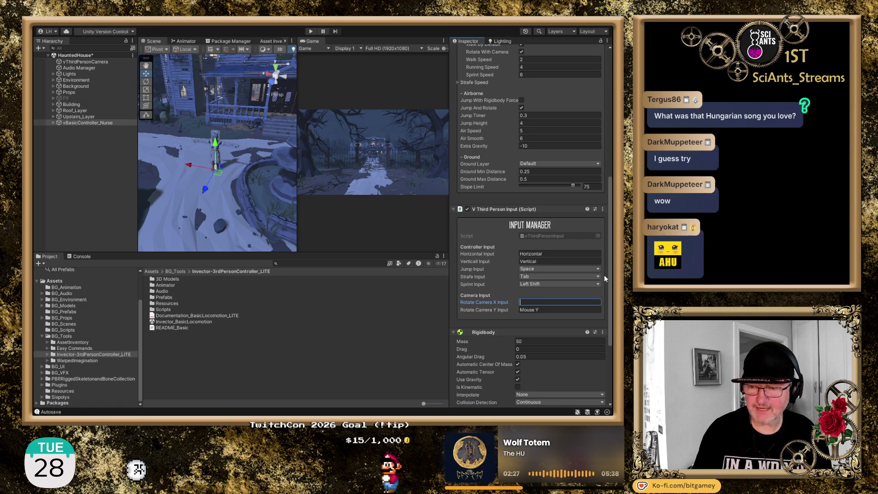
pyautogui.click(311, 31)
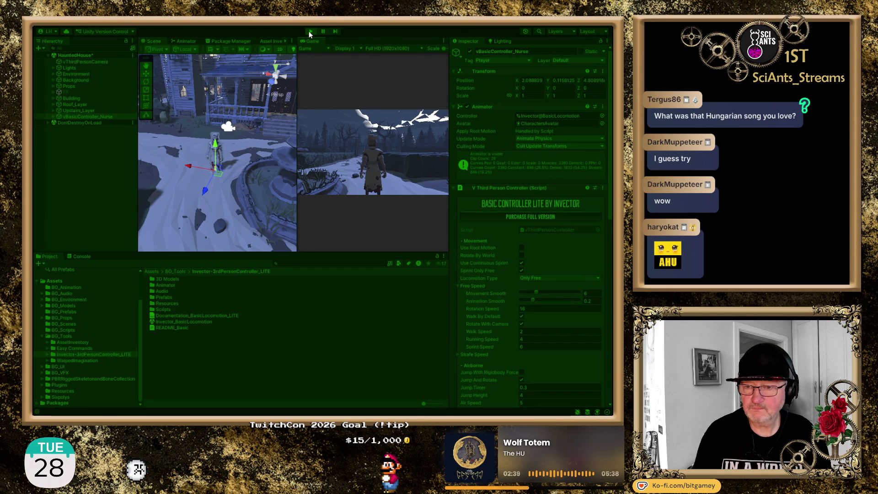
# - Walk the nurse forward with the Mouse Y-only camera input, then stop Play mode
pyautogui.press('w')
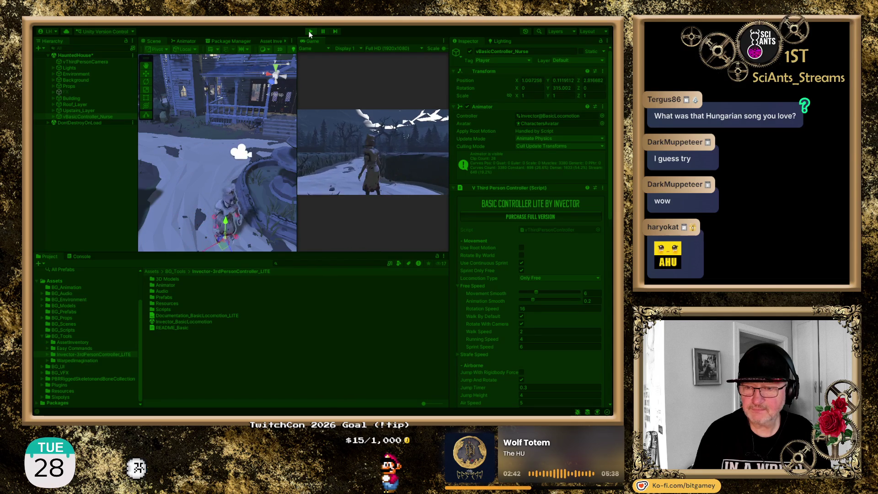
pyautogui.click(310, 32)
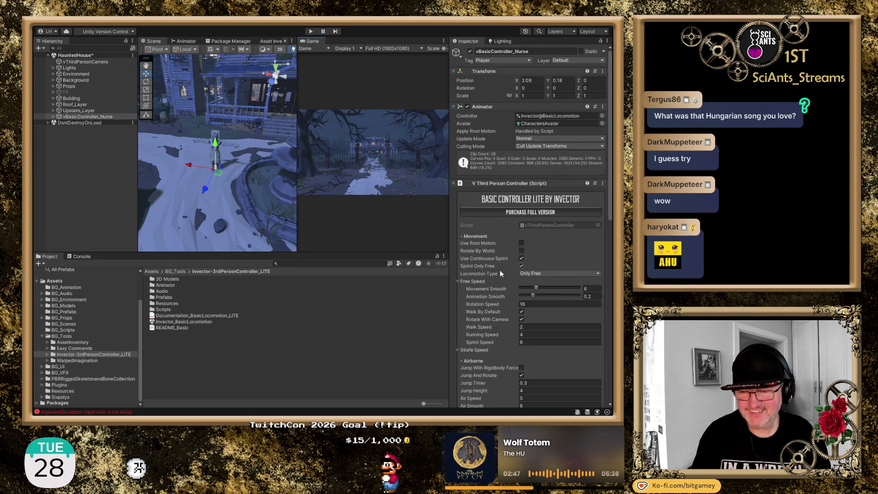
# - Check the Rotate Camera Y and the empty Rotate Camera X input fields in the Inspector
pyautogui.scroll(-10, 494, 282)
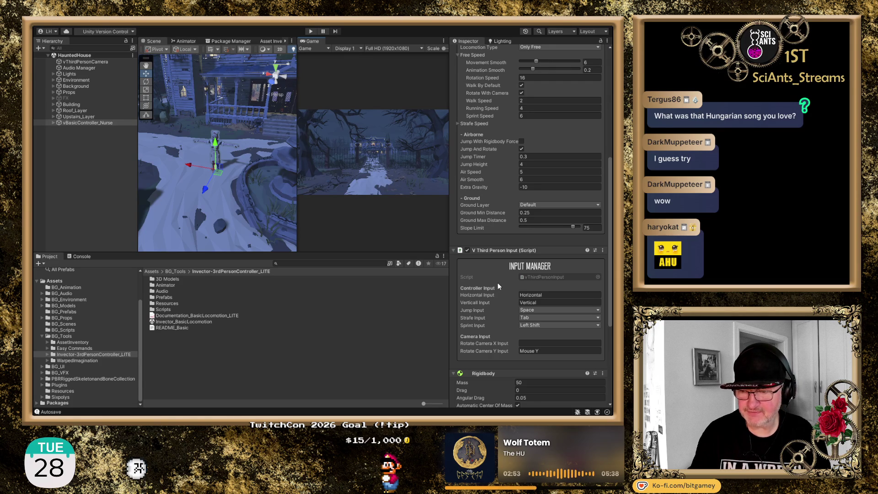
pyautogui.scroll(-1, 498, 286)
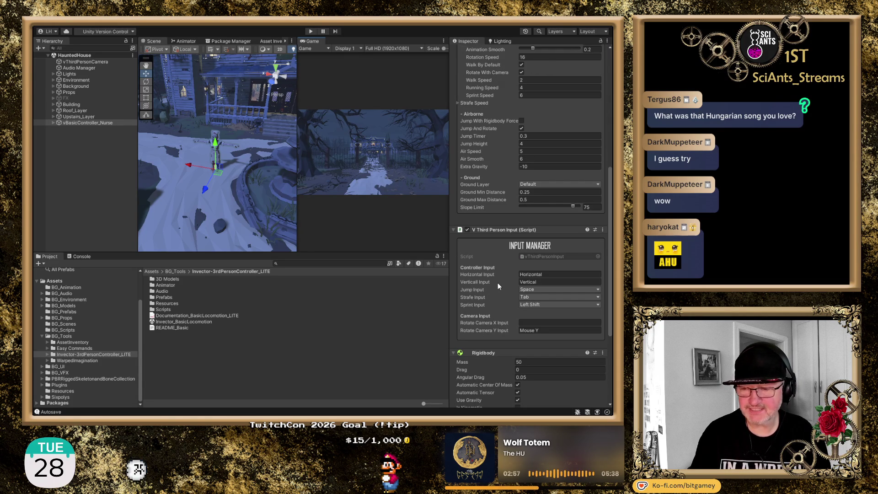
pyautogui.scroll(-2, 498, 283)
pyautogui.click(548, 290)
pyautogui.click(546, 282)
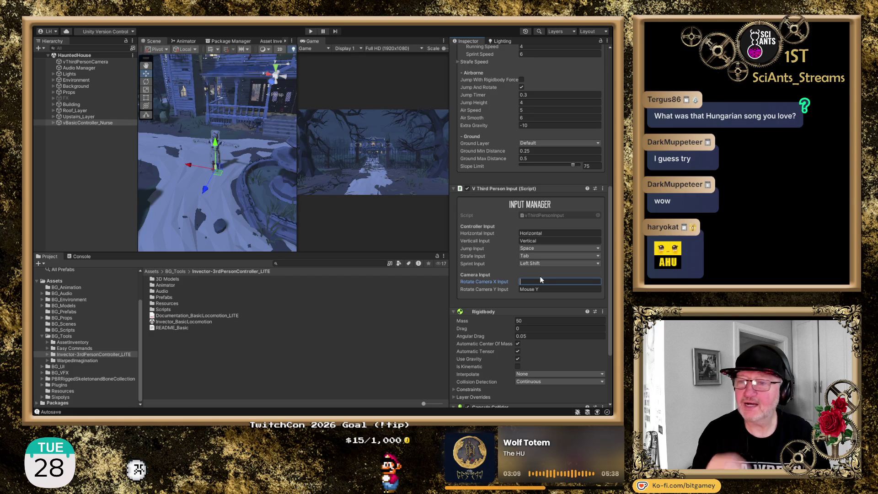
# - Fold the Rigidbody and Capsule Collider components on the nurse
pyautogui.scroll(-4, 494, 254)
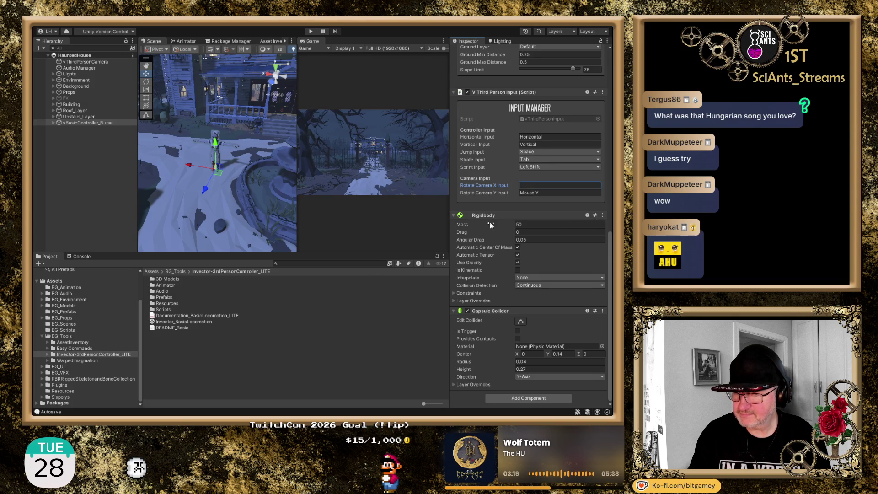
pyautogui.click(453, 215)
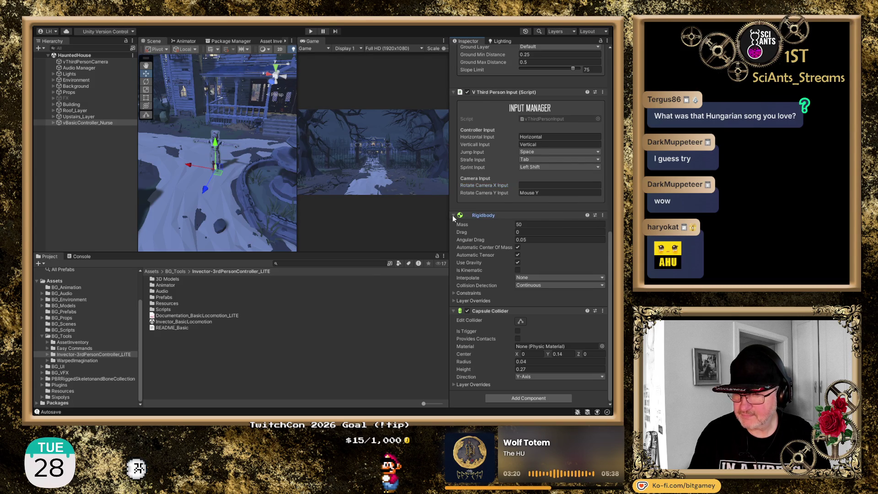
pyautogui.click(453, 311)
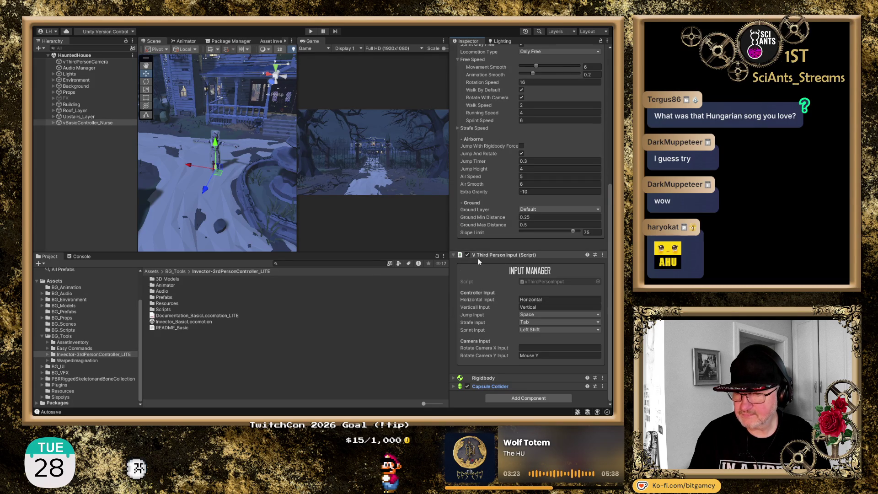
pyautogui.scroll(4, 509, 254)
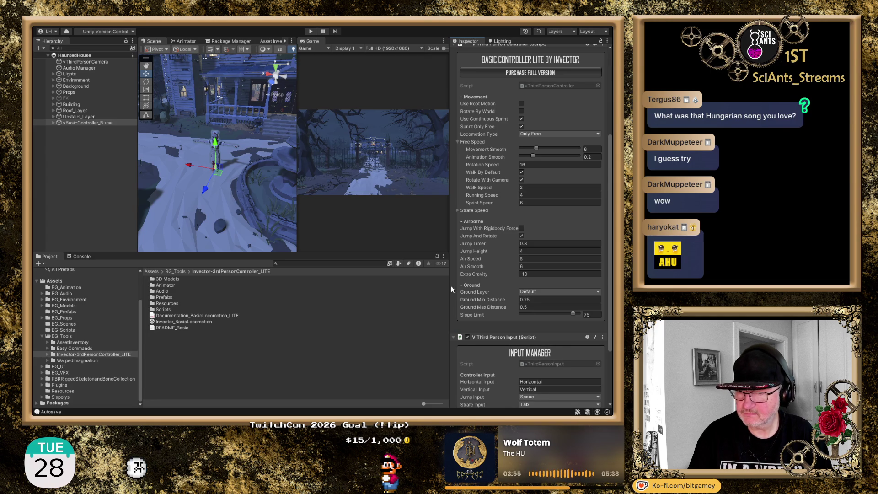
pyautogui.scroll(2, 451, 286)
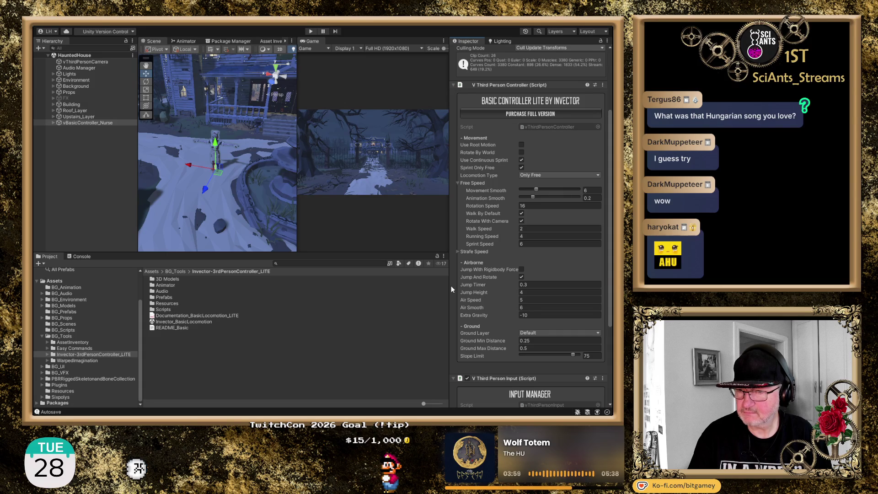
pyautogui.scroll(2, 451, 285)
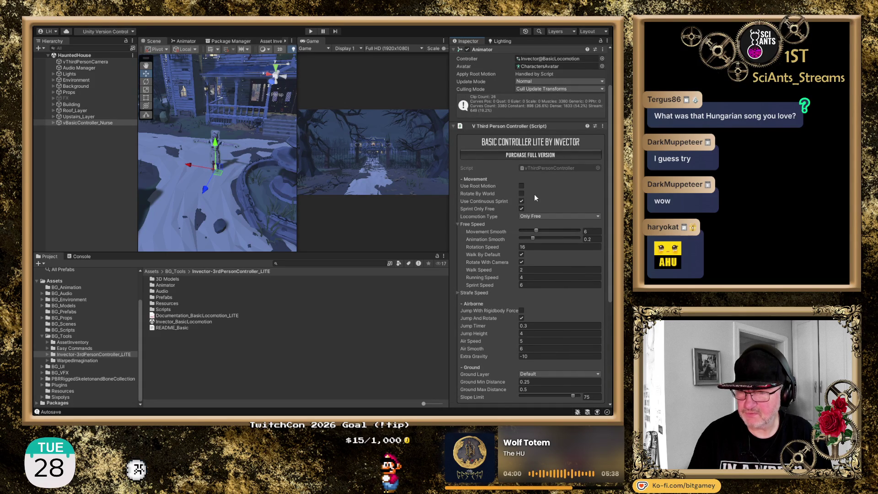
pyautogui.scroll(3, 535, 194)
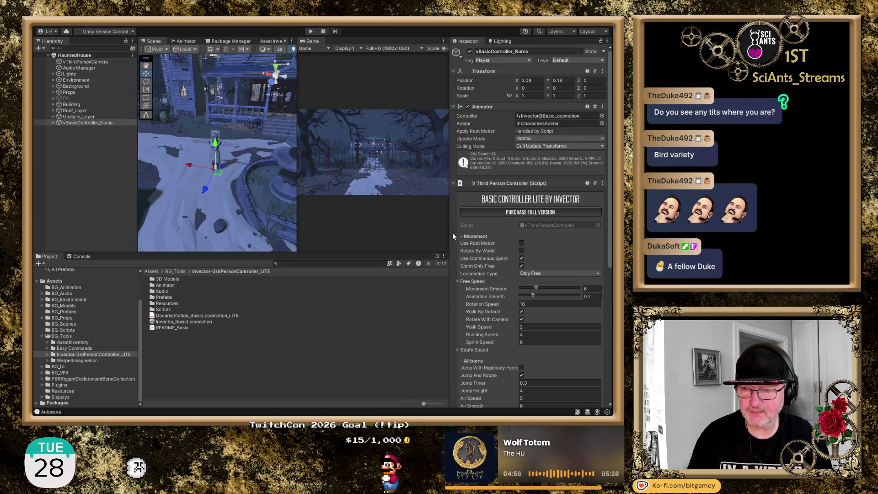
pyautogui.scroll(-8, 452, 234)
pyautogui.scroll(-3, 453, 234)
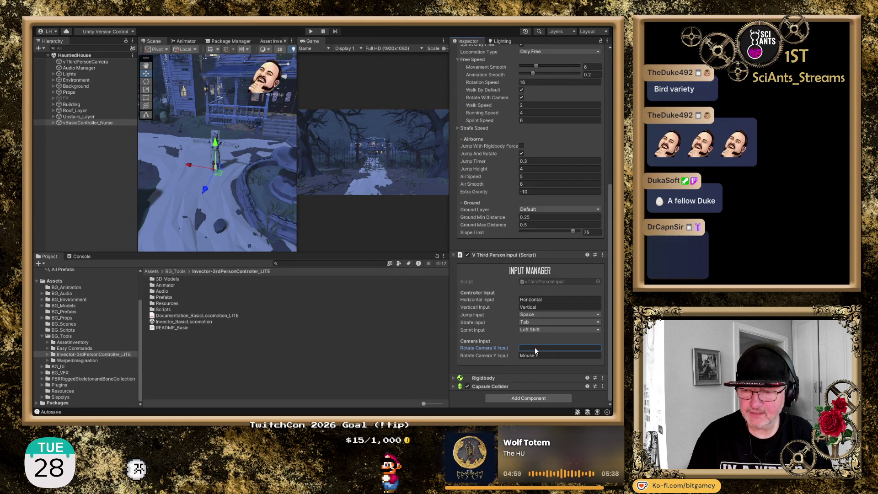
pyautogui.click(535, 347)
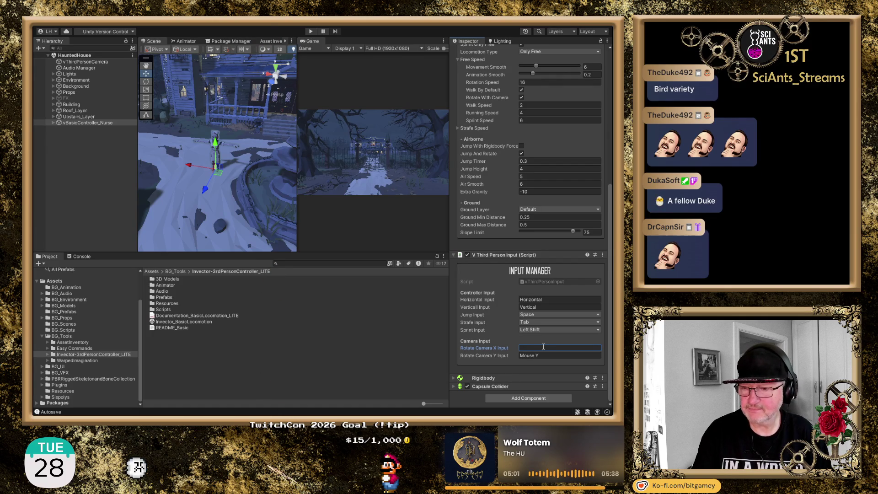
pyautogui.write('Mouse X')
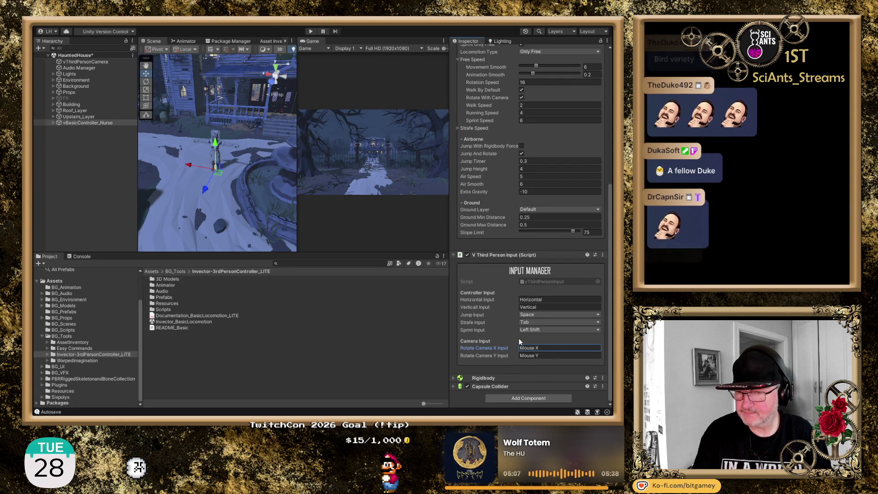
pyautogui.click(502, 331)
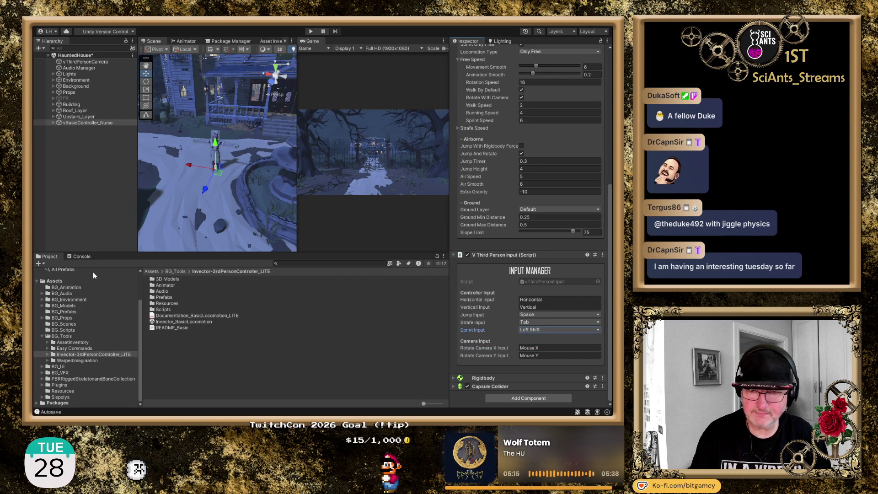
pyautogui.click(70, 122)
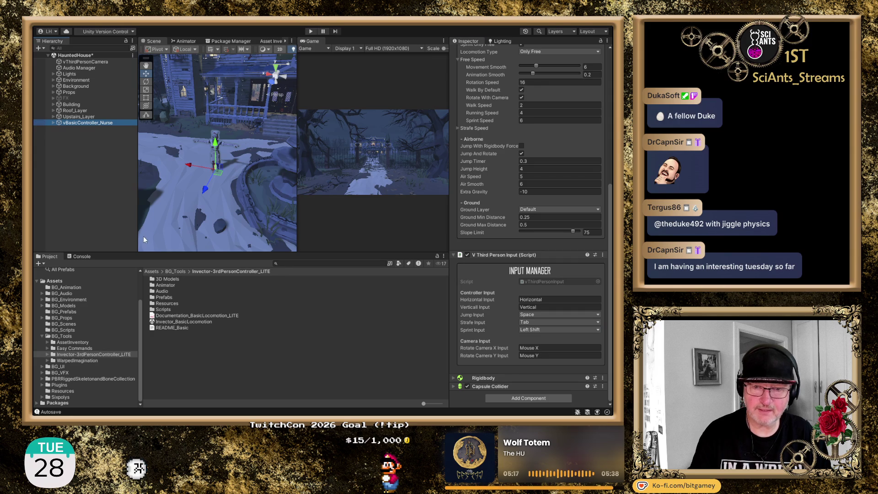
pyautogui.click(53, 123)
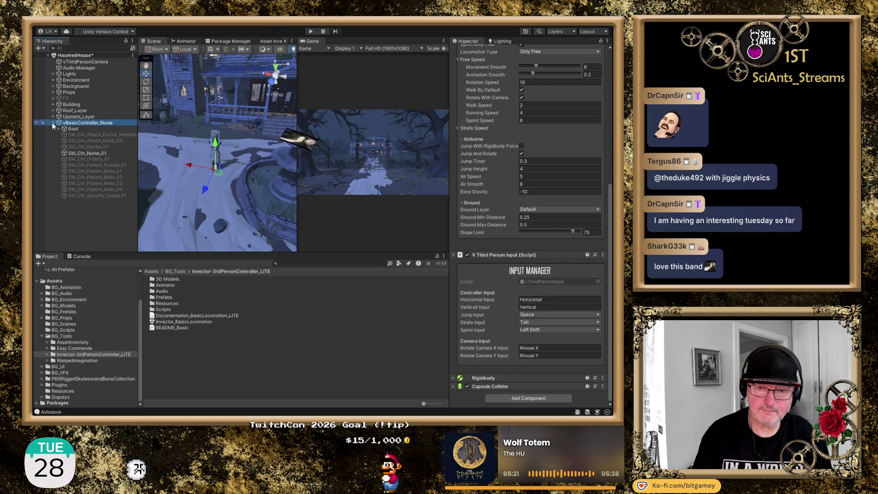
pyautogui.click(52, 123)
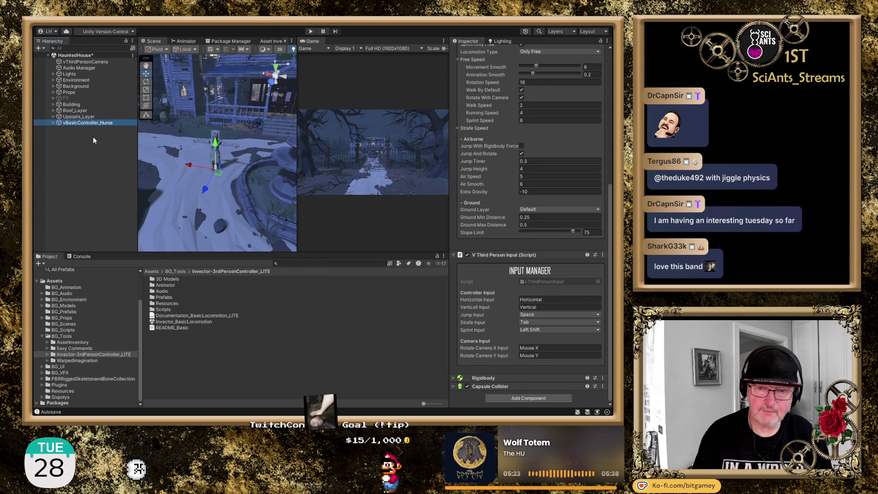
pyautogui.click(93, 137)
pyautogui.click(86, 122)
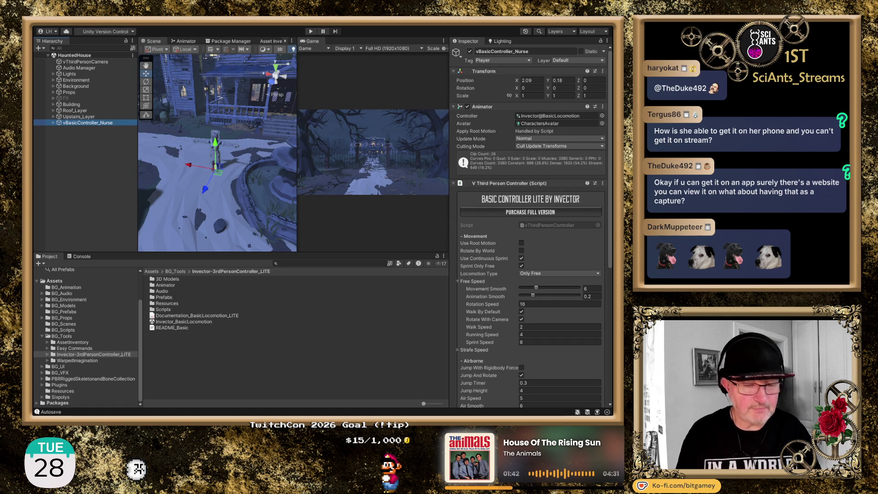
# - Deselect the nurse and go from Invector-3rdPersonController_LITE up to the BG_Tools folder
pyautogui.click(105, 339)
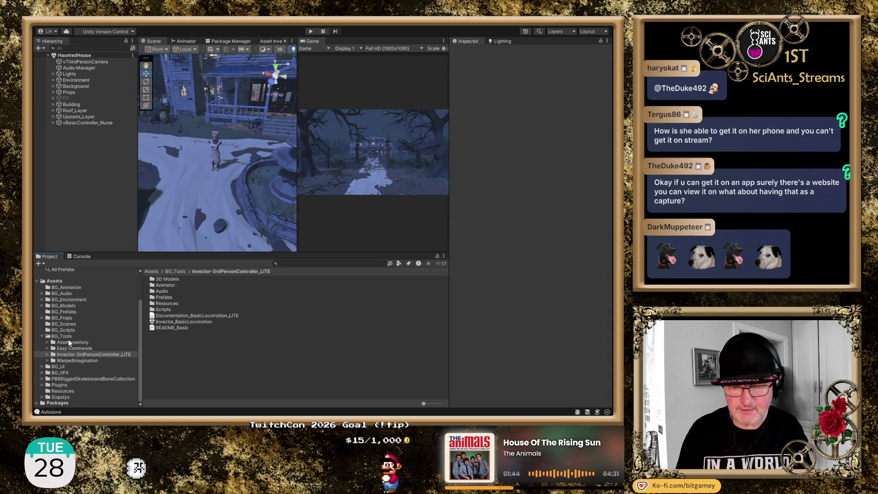
pyautogui.click(85, 355)
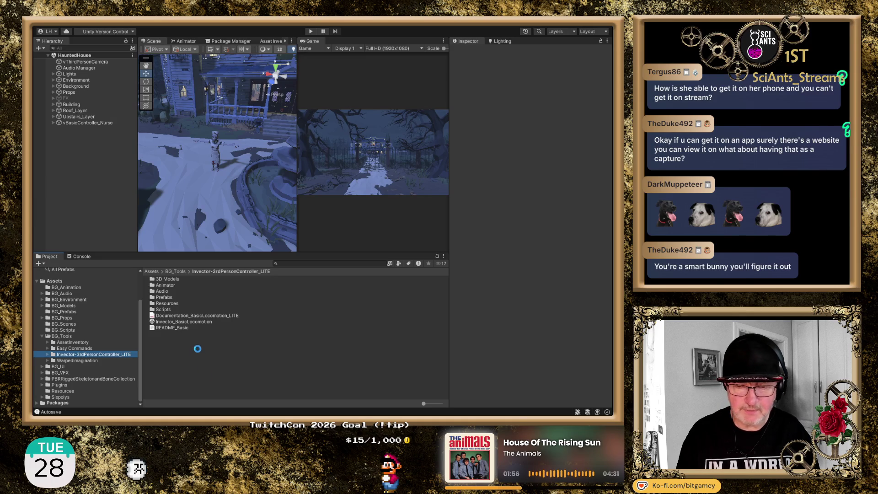
pyautogui.press('Left')
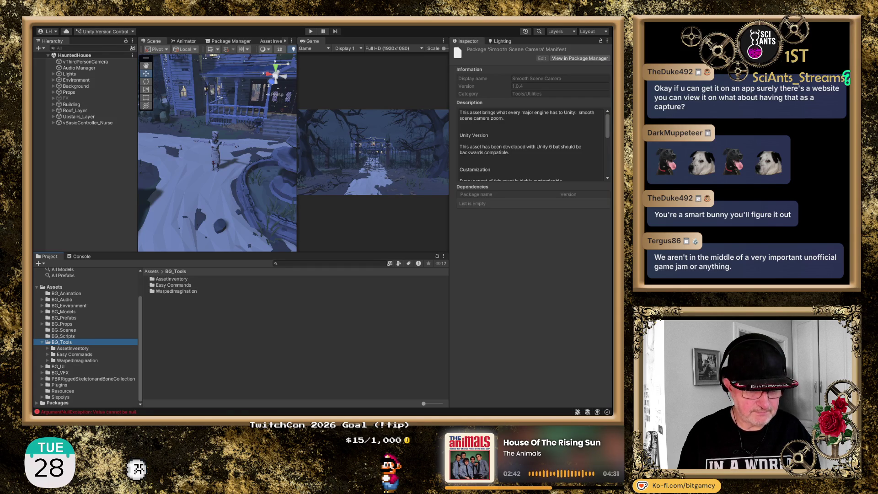
# - Switch from Unity to the Opera GX window showing the WeeklySchedule PNG
pyautogui.hotkey('alt', 'Tab')
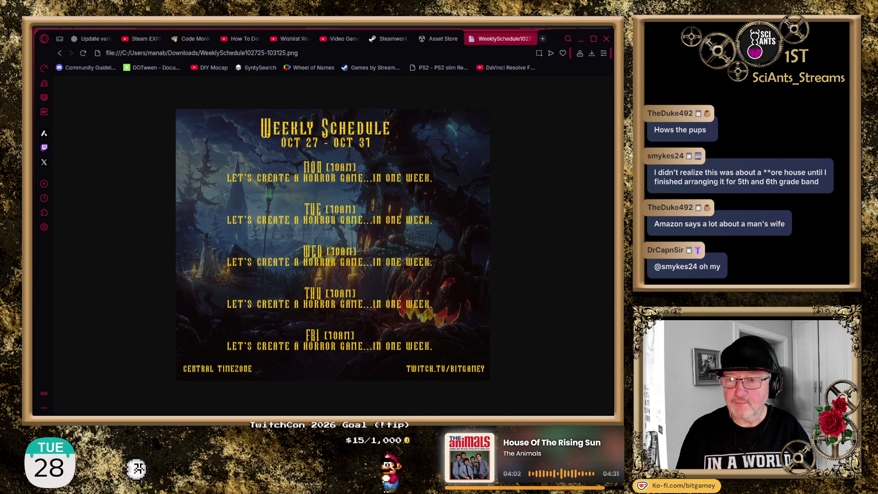
# - In a new tab, search for the WayCai Bird Feeders Pro app and scroll the results
pyautogui.click(543, 40)
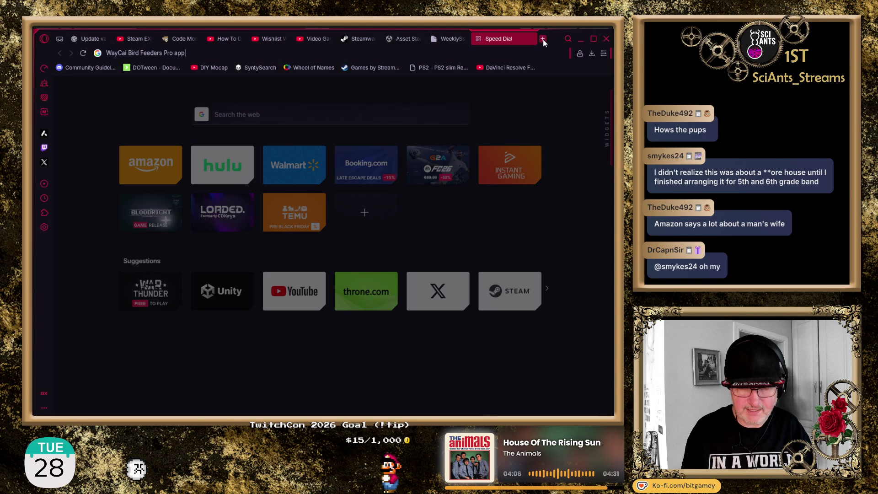
pyautogui.press('Return')
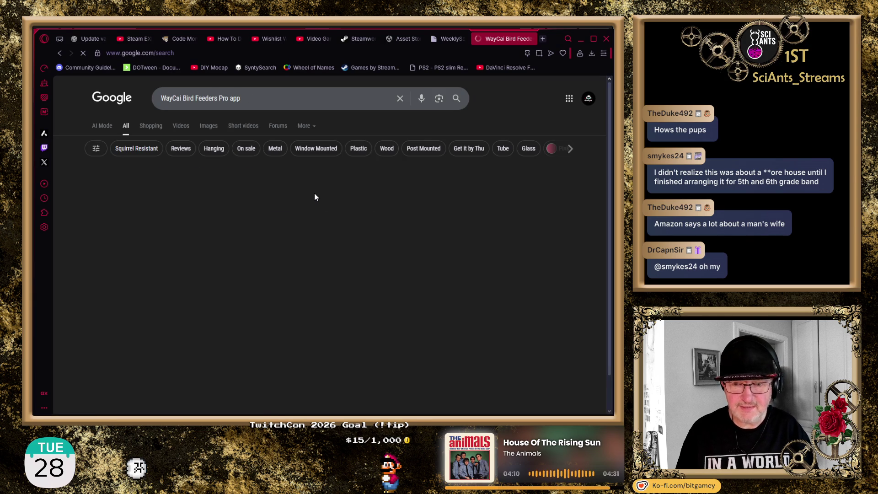
pyautogui.scroll(-2, 425, 247)
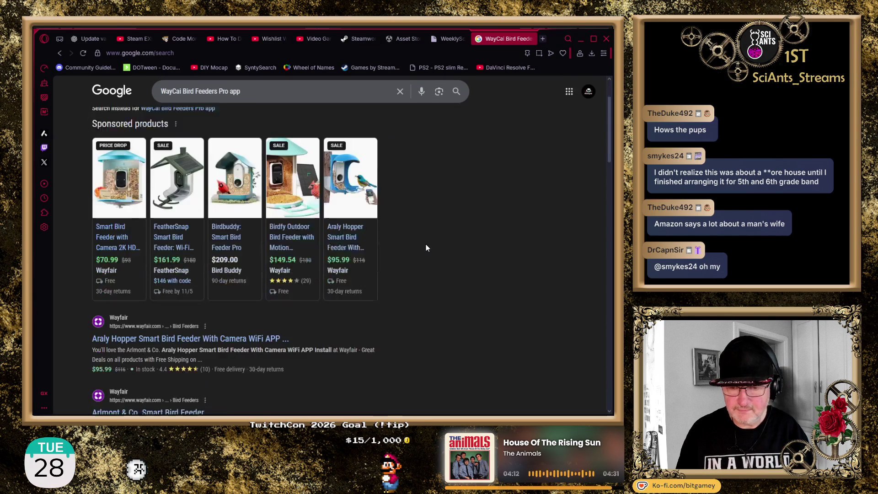
pyautogui.scroll(-3, 425, 248)
pyautogui.scroll(-3, 426, 248)
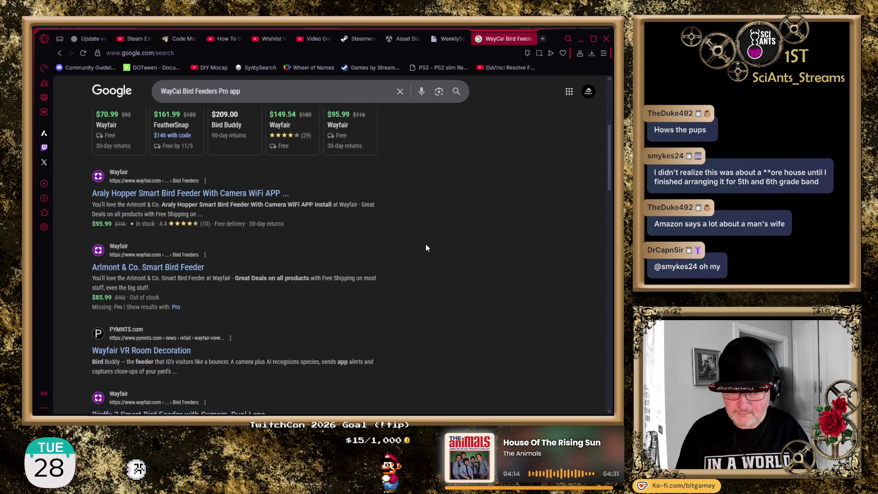
pyautogui.scroll(-2, 425, 248)
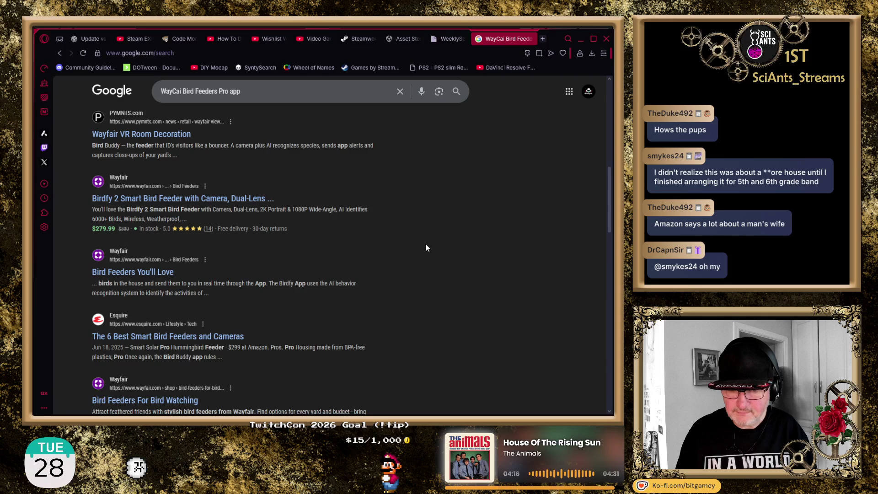
pyautogui.scroll(-2, 425, 248)
pyautogui.scroll(-4, 425, 248)
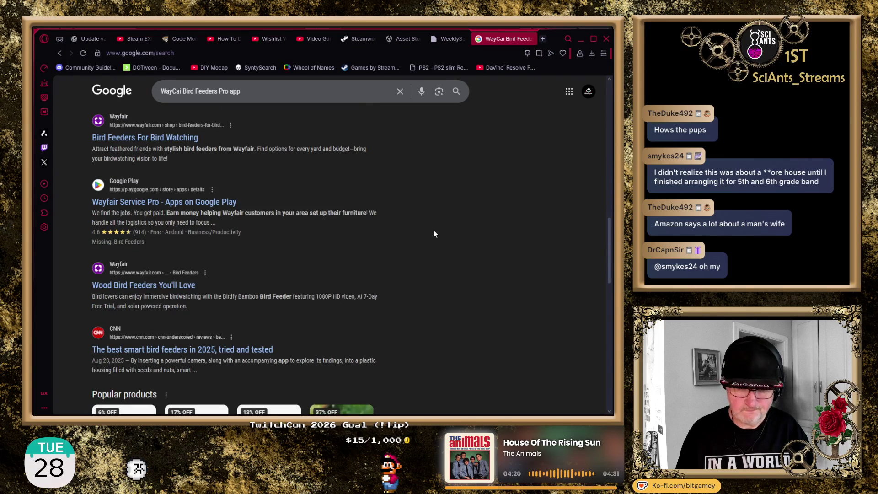
pyautogui.scroll(-3, 434, 234)
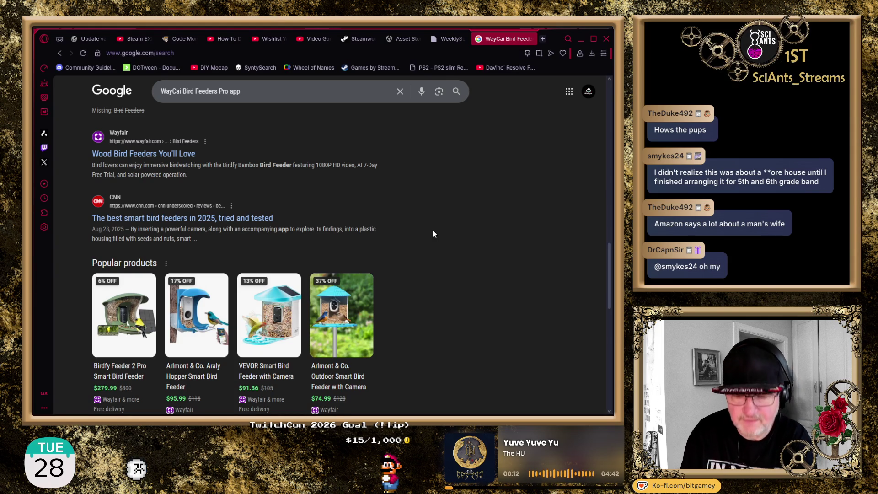
# - Search for 'vicohome' and open the official VicoHome website
pyautogui.click(181, 53)
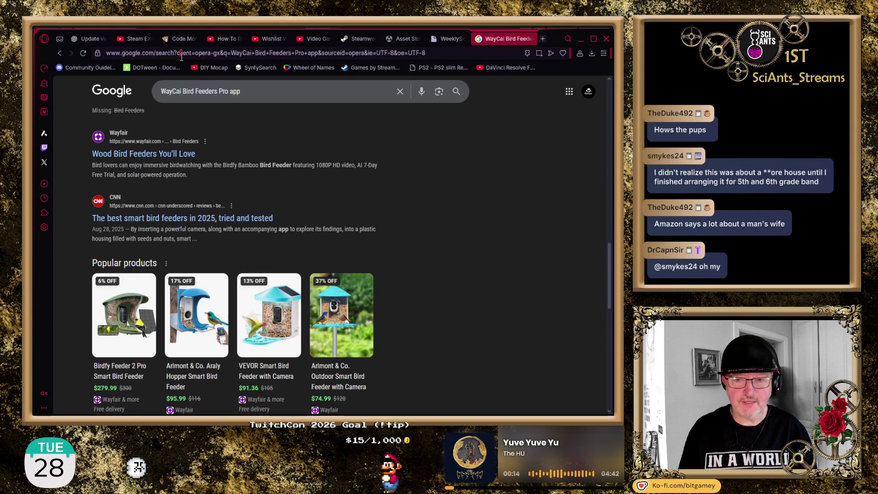
pyautogui.write('vicohome')
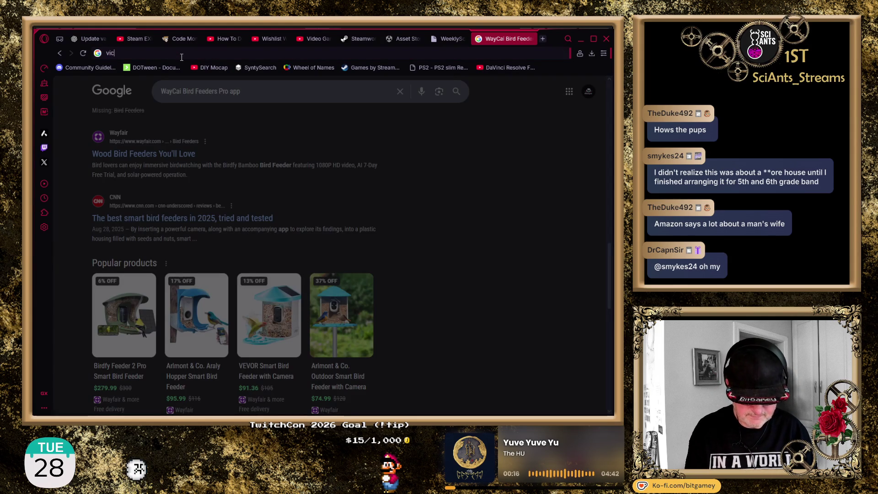
pyautogui.press('Return')
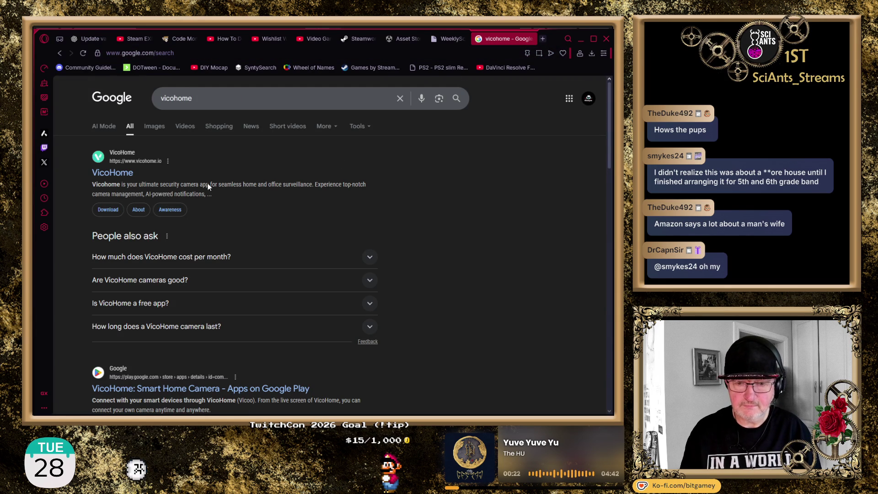
pyautogui.click(116, 174)
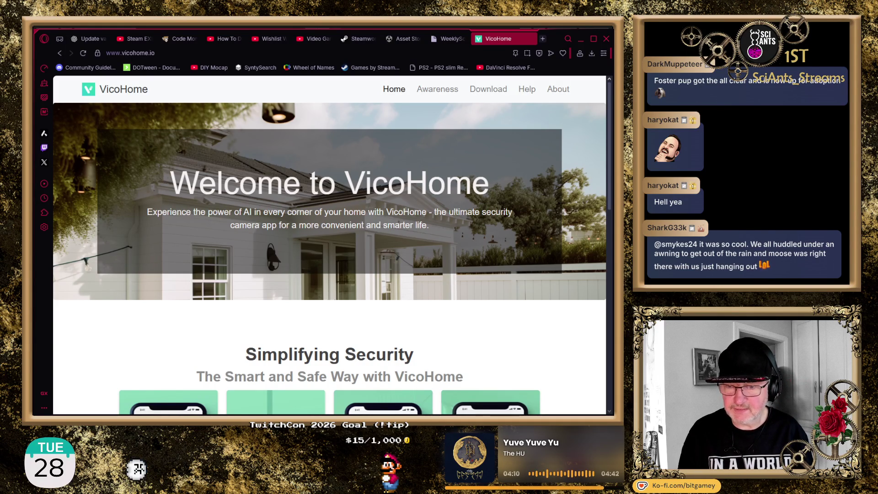
# - Browse the VicoHome home page's camera features down to the footer, then go to the Help Center
pyautogui.scroll(-4, 258, 236)
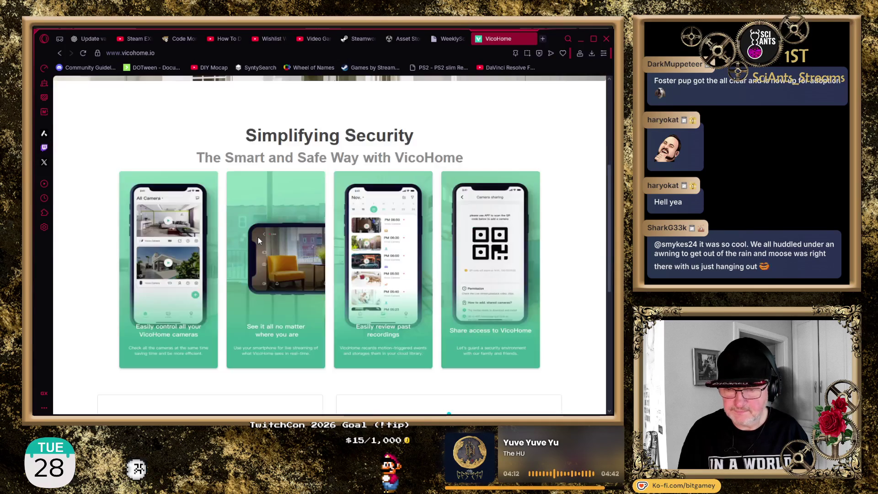
pyautogui.scroll(-2, 257, 236)
pyautogui.scroll(-2, 258, 237)
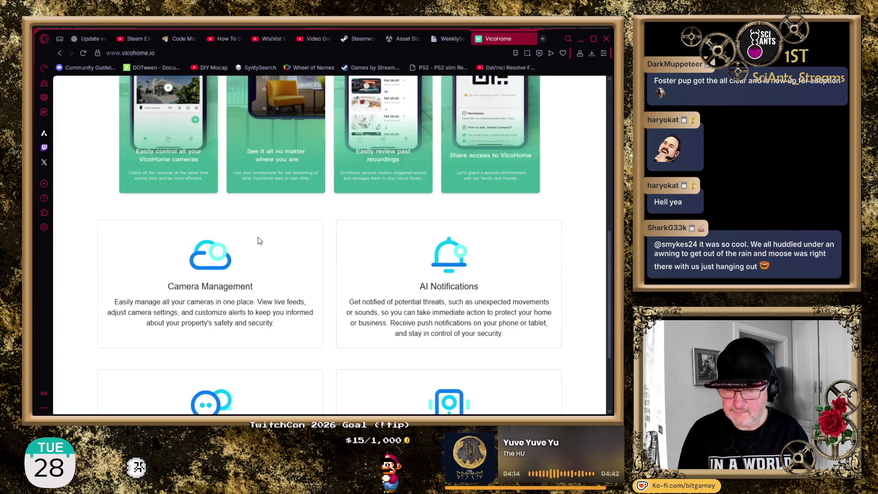
pyautogui.scroll(-2, 256, 239)
pyautogui.scroll(-1, 262, 240)
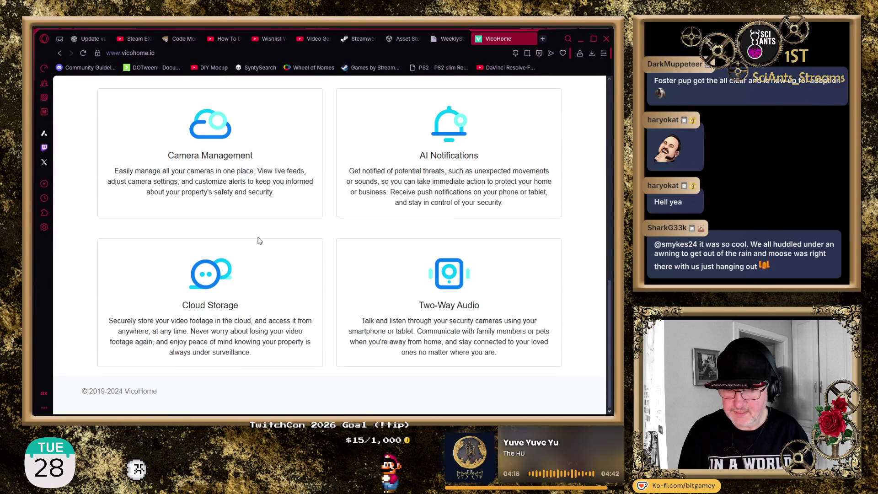
pyautogui.scroll(5, 258, 239)
pyautogui.scroll(5, 258, 237)
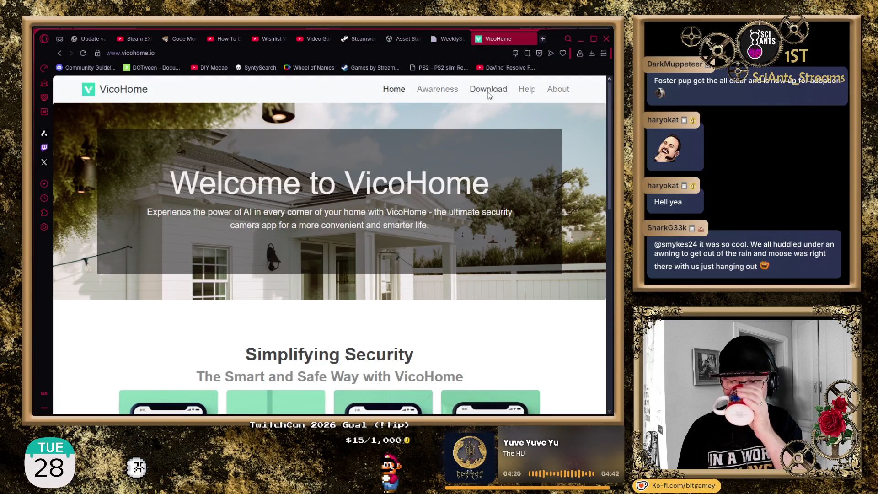
pyautogui.click(528, 93)
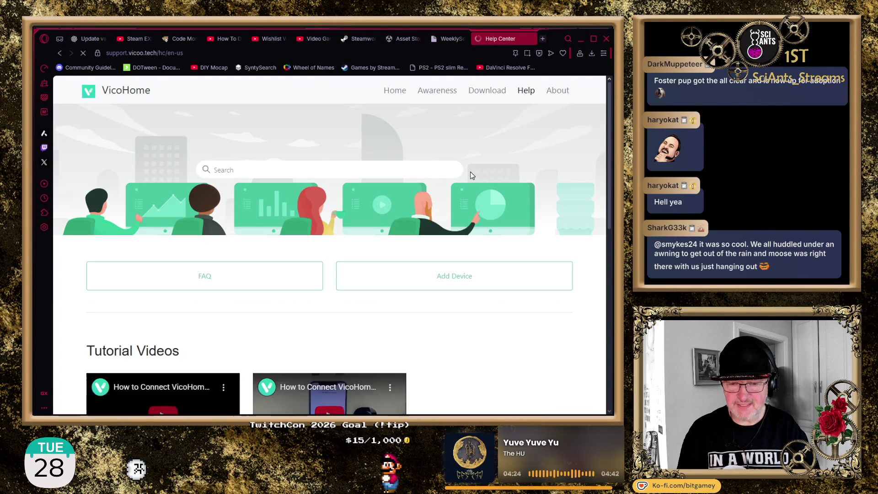
# - Scroll to Promoted articles and open "Why can't I access the live stream?"
pyautogui.scroll(-2, 59, 310)
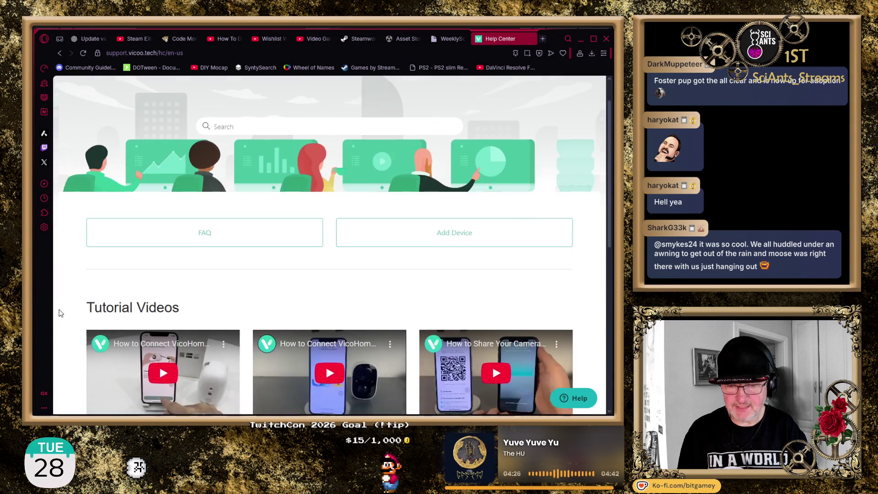
pyautogui.scroll(-1, 77, 299)
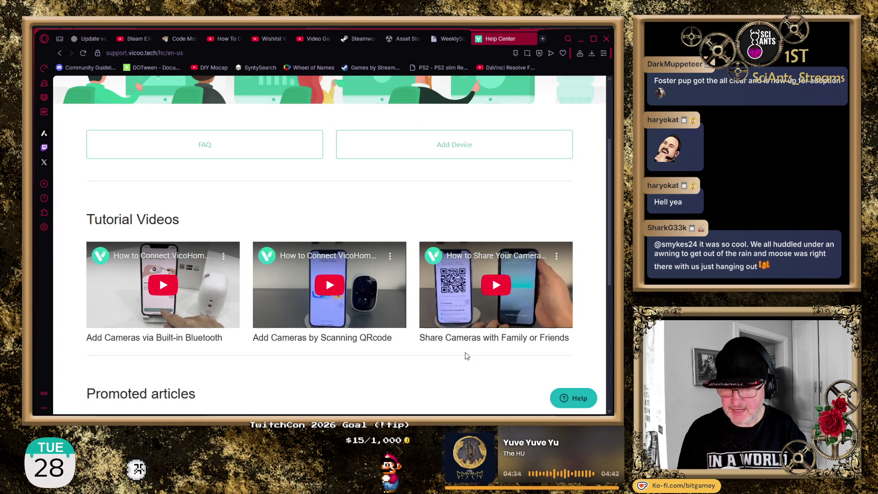
pyautogui.scroll(-3, 465, 356)
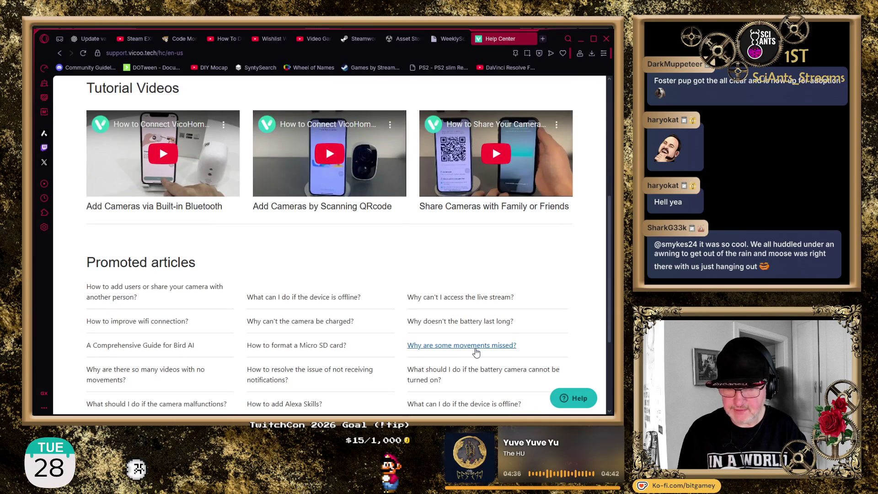
pyautogui.scroll(-1, 274, 320)
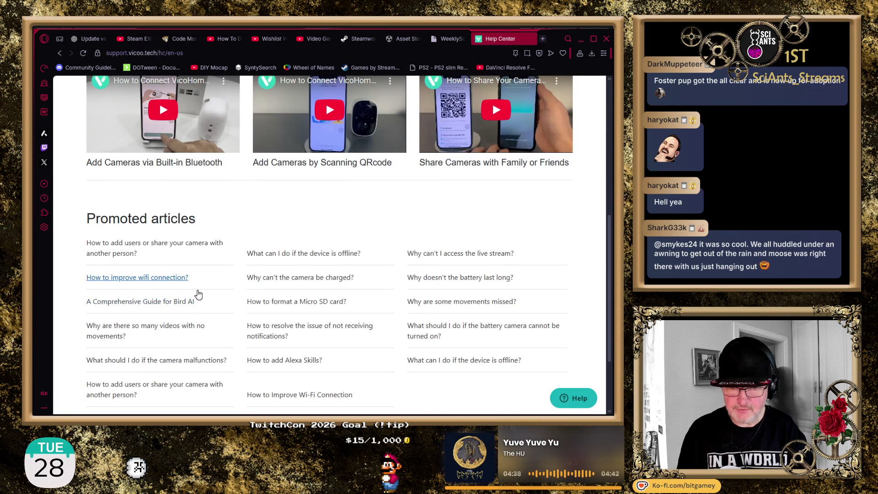
pyautogui.scroll(-2, 79, 304)
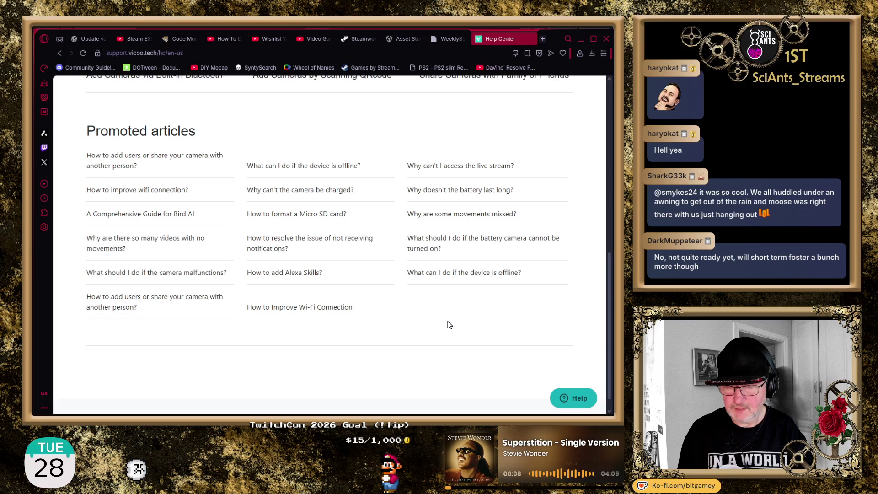
pyautogui.click(536, 176)
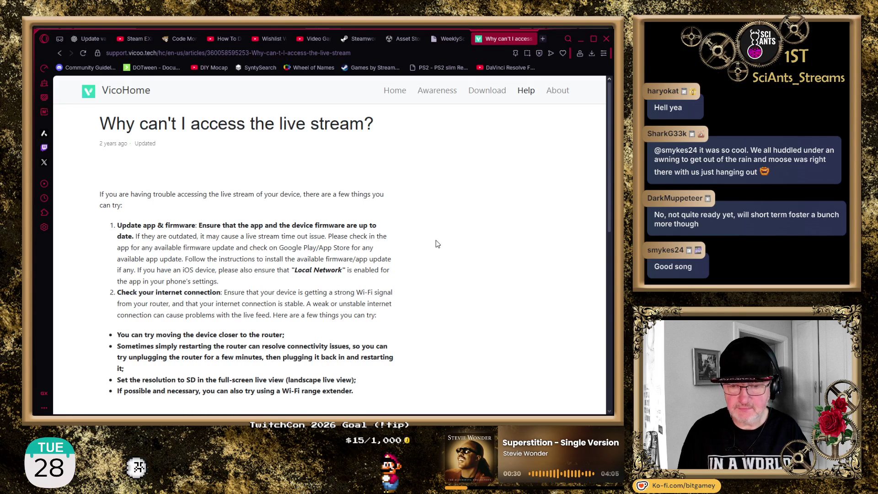
# - Read the live stream troubleshooting steps, then go back to the Help Center article list
pyautogui.scroll(-2, 436, 244)
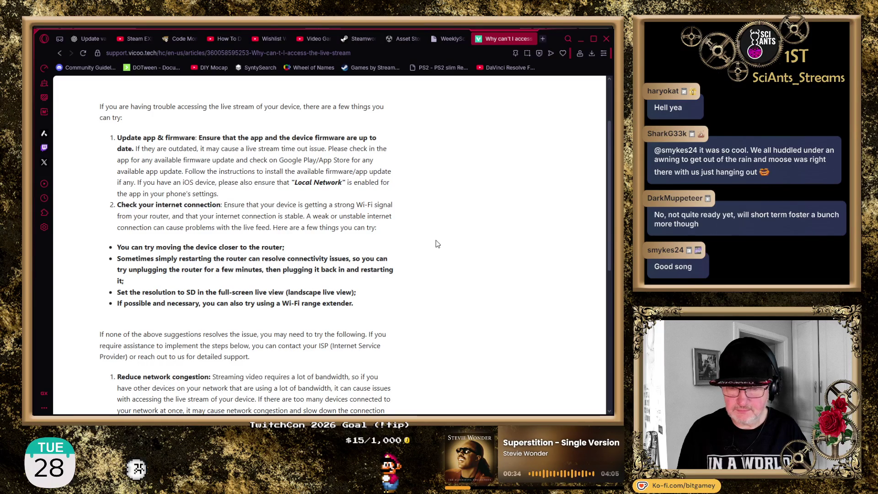
pyautogui.scroll(-2, 435, 244)
pyautogui.scroll(-4, 436, 243)
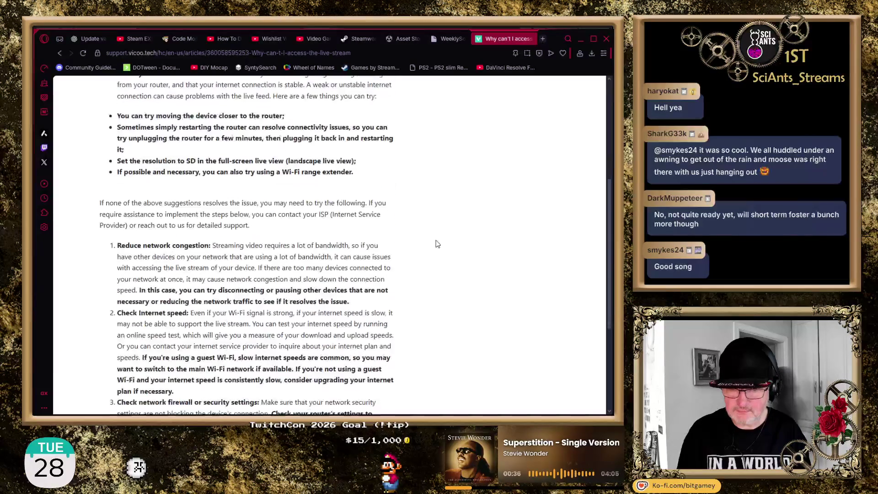
pyautogui.scroll(-1, 435, 243)
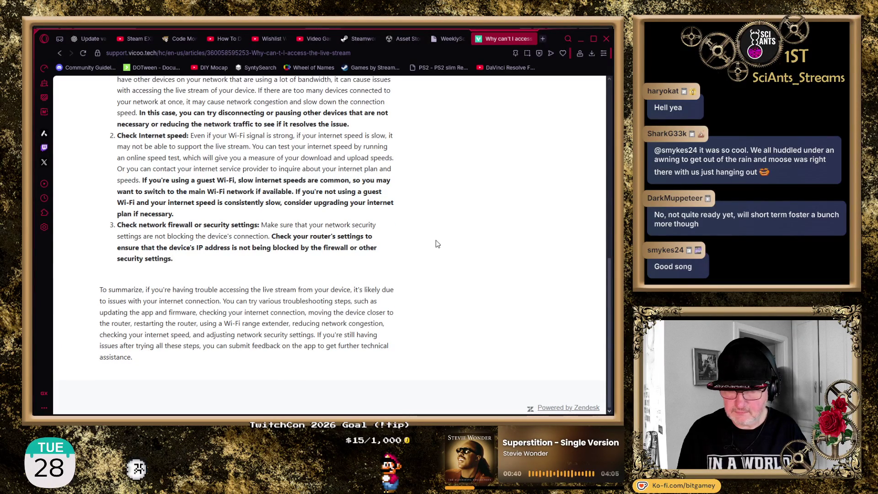
pyautogui.scroll(10, 436, 244)
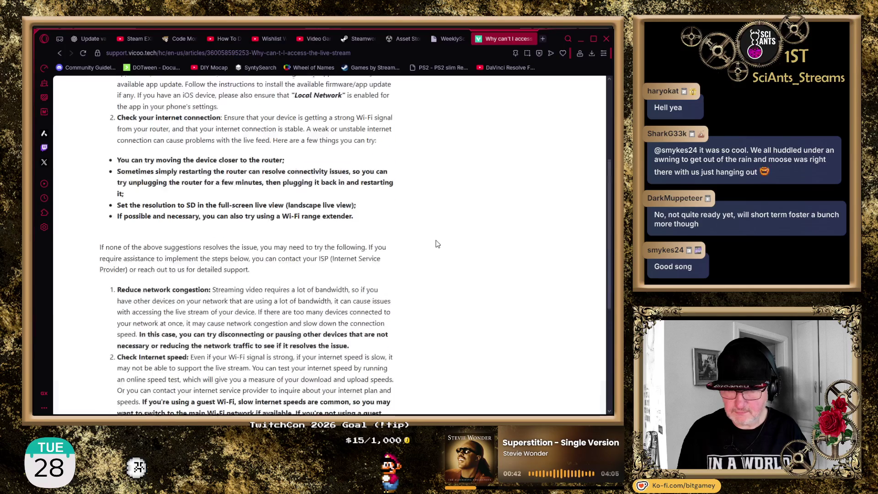
pyautogui.click(59, 53)
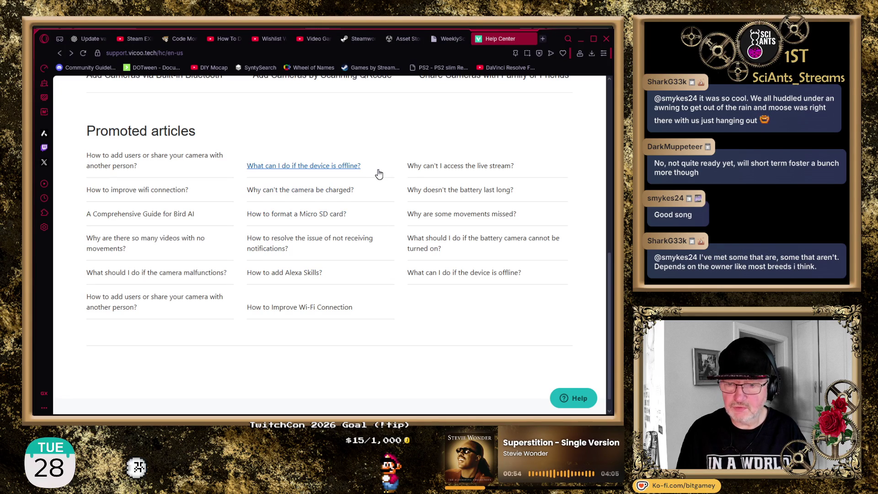
# - Open the "How to add users or share your camera with another person?" article
pyautogui.scroll(1, 392, 173)
pyautogui.scroll(4, 392, 173)
pyautogui.scroll(-2, 389, 172)
pyautogui.scroll(-3, 357, 171)
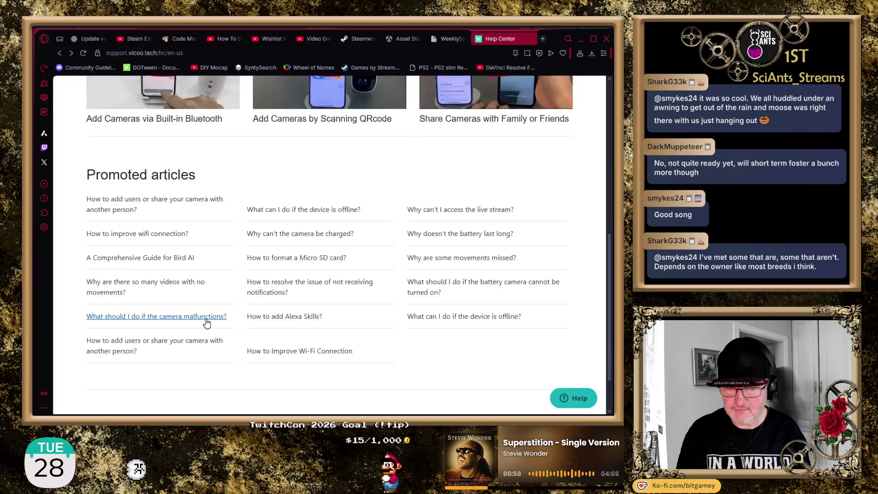
pyautogui.click(201, 349)
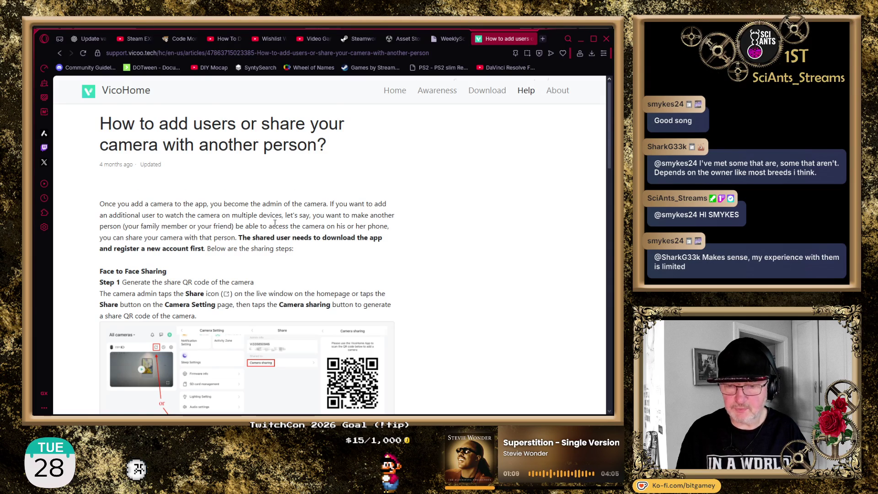
# - Read through the sharing steps, highlighting the sentence about the shared user's account
pyautogui.scroll(-2, 275, 223)
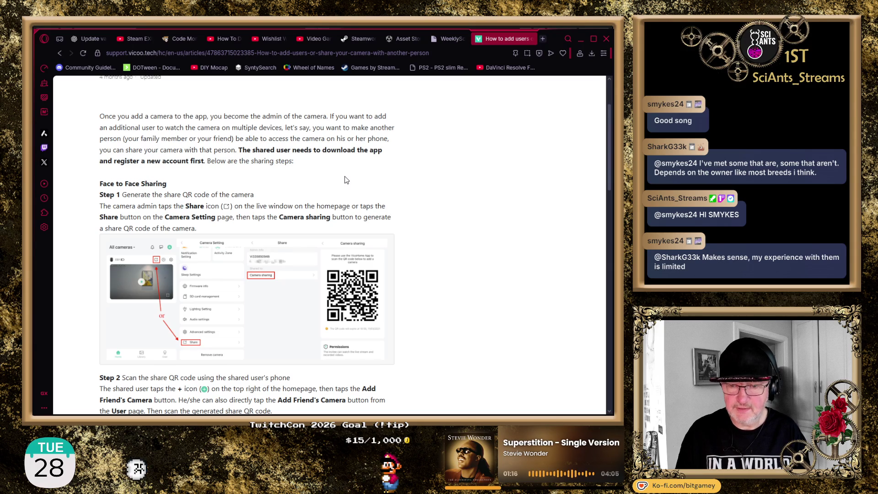
pyautogui.doubleClick(239, 149)
pyautogui.moveTo(237, 149)
pyautogui.mouseDown()
pyautogui.moveTo(256, 164)
pyautogui.moveTo(295, 165)
pyautogui.moveTo(206, 168)
pyautogui.mouseUp()
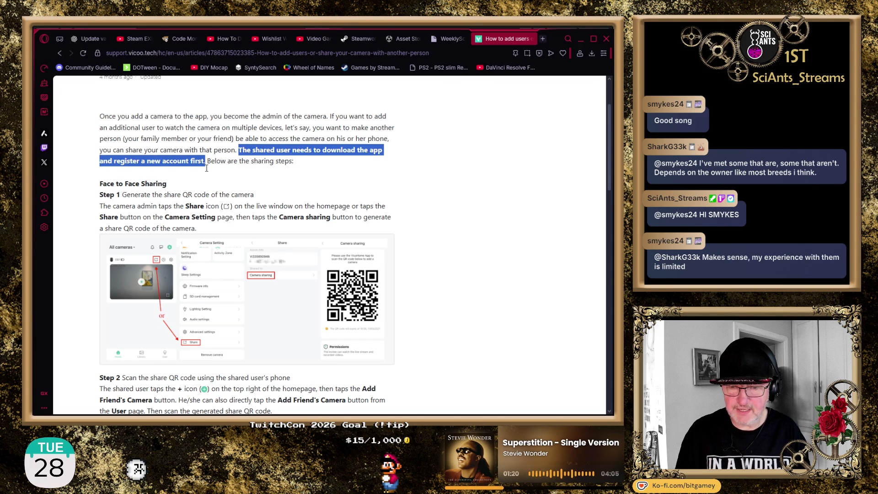
pyautogui.scroll(-1, 435, 247)
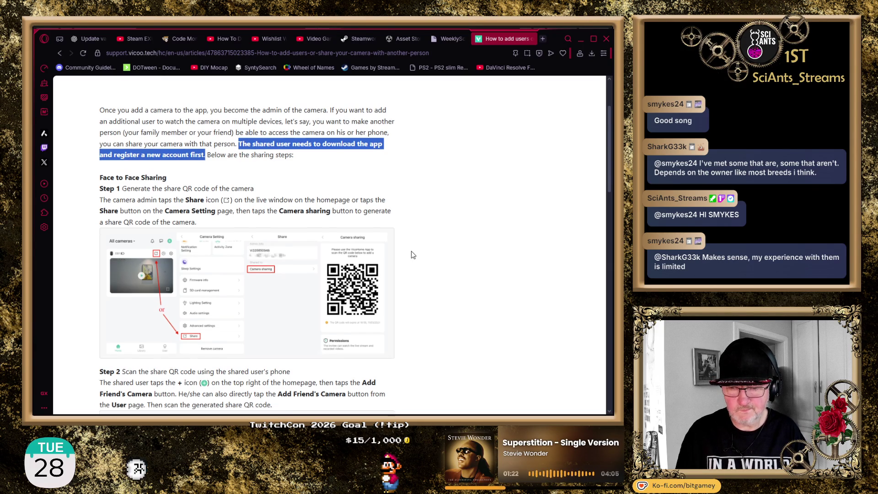
pyautogui.scroll(-1, 448, 263)
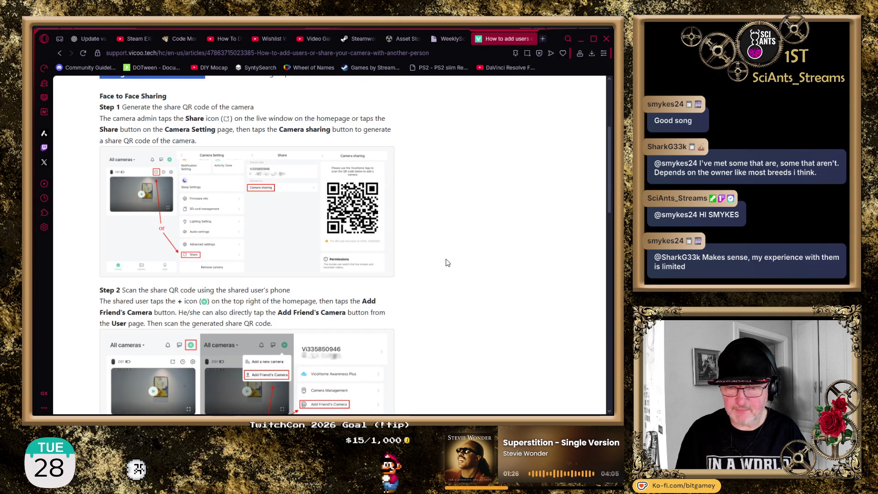
pyautogui.scroll(-1, 448, 263)
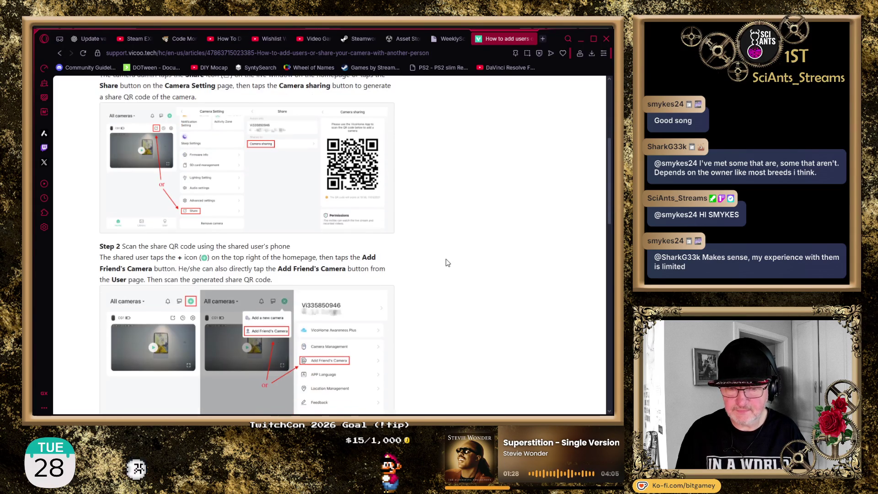
pyautogui.scroll(-1, 448, 262)
pyautogui.scroll(-3, 448, 262)
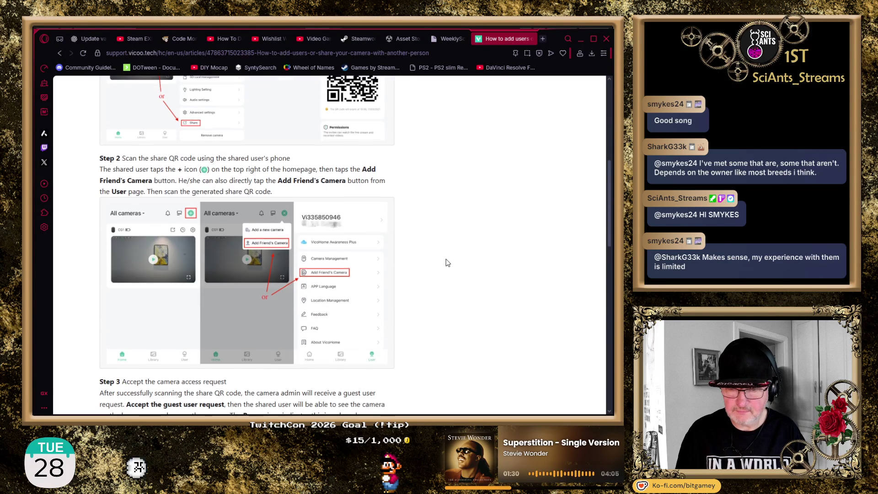
pyautogui.scroll(-4, 448, 262)
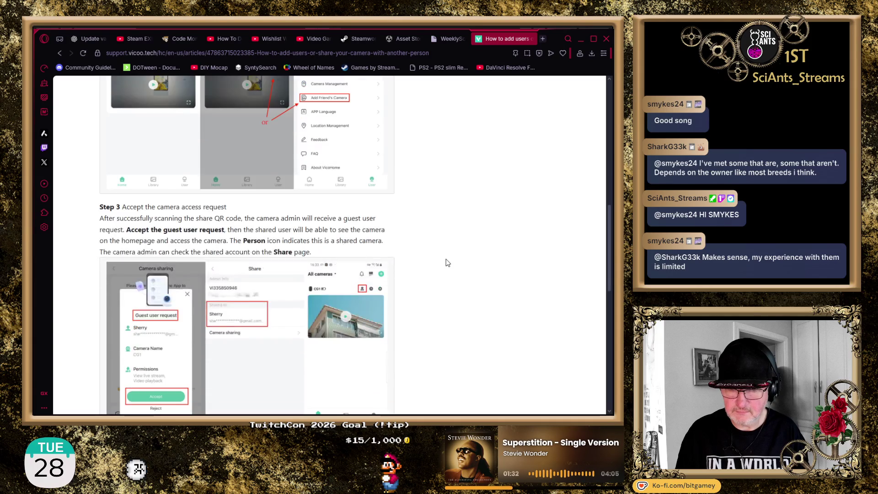
pyautogui.scroll(-2, 447, 263)
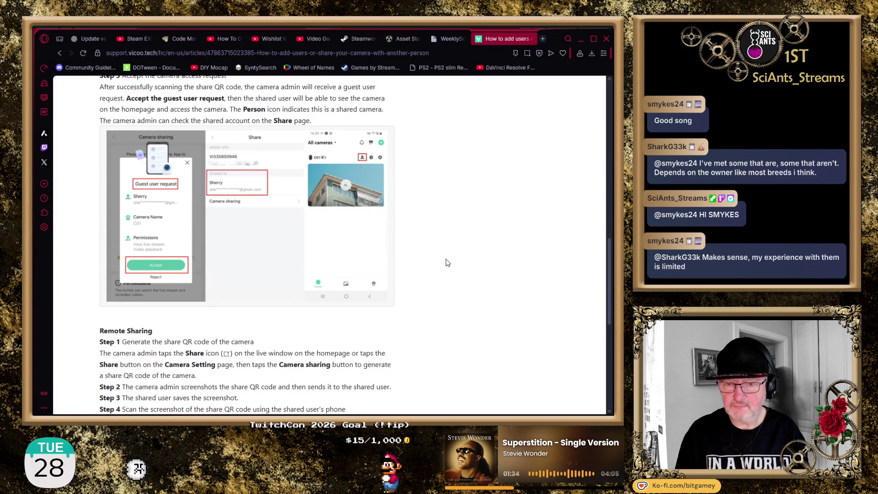
pyautogui.scroll(-4, 447, 262)
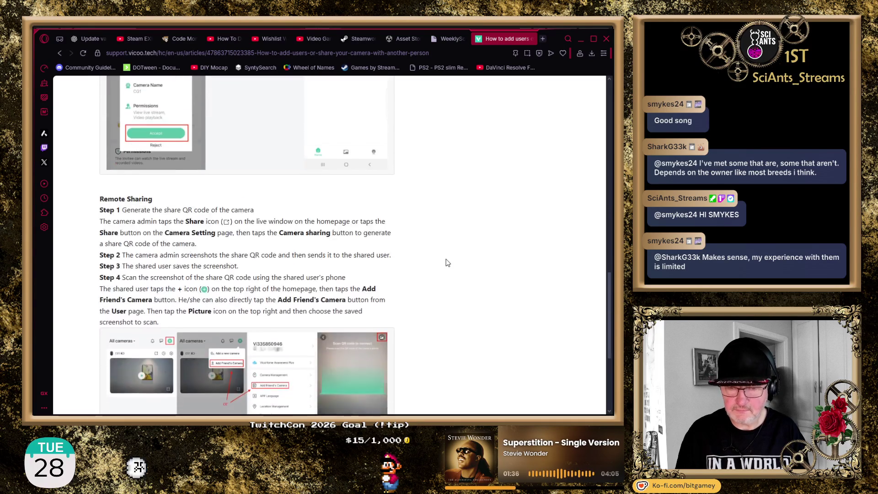
pyautogui.scroll(-1, 447, 263)
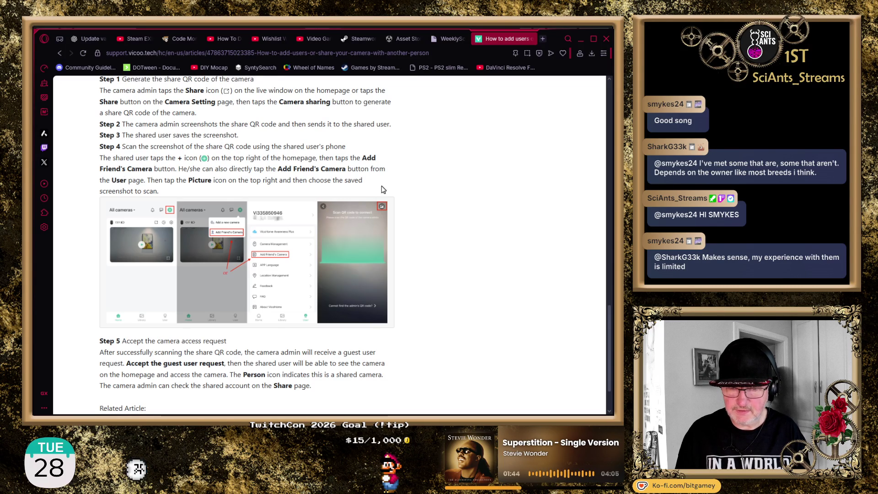
pyautogui.scroll(-2, 383, 189)
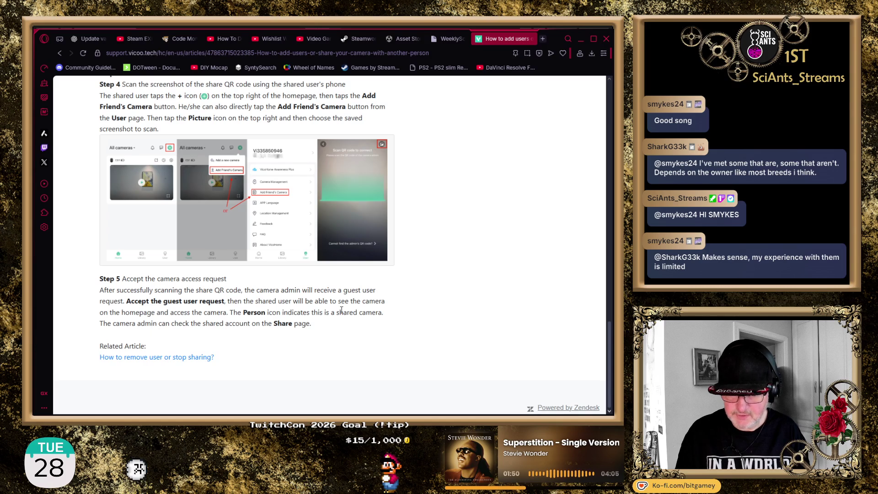
# - Highlight the Step 5 camera-access phrase, clear it, and return to the article title
pyautogui.moveTo(99, 313); pyautogui.dragTo(227, 312)
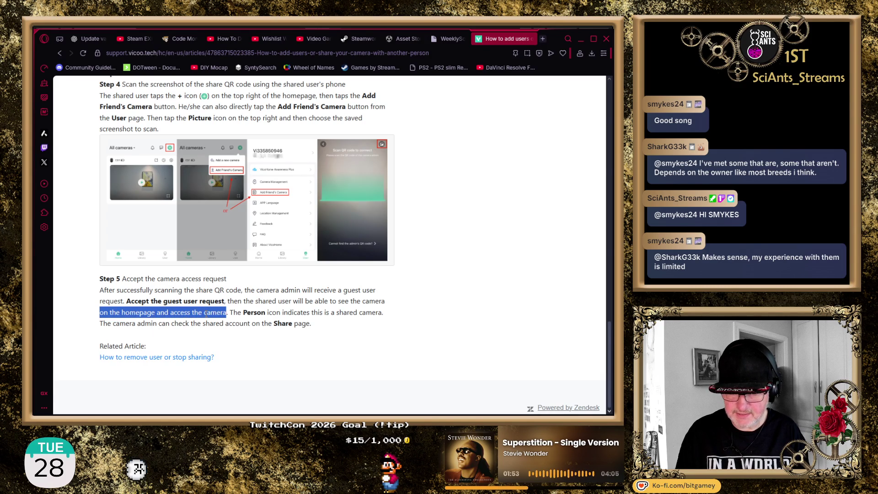
pyautogui.click(358, 333)
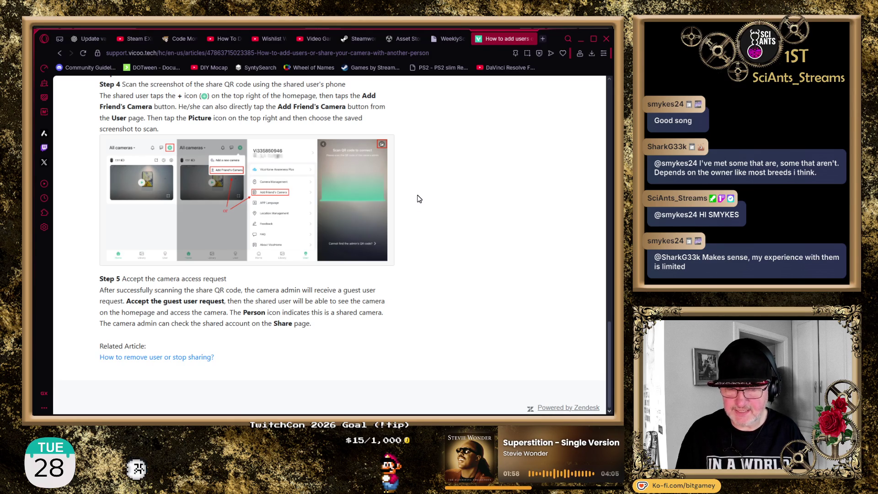
pyautogui.scroll(5, 411, 193)
pyautogui.scroll(10, 426, 193)
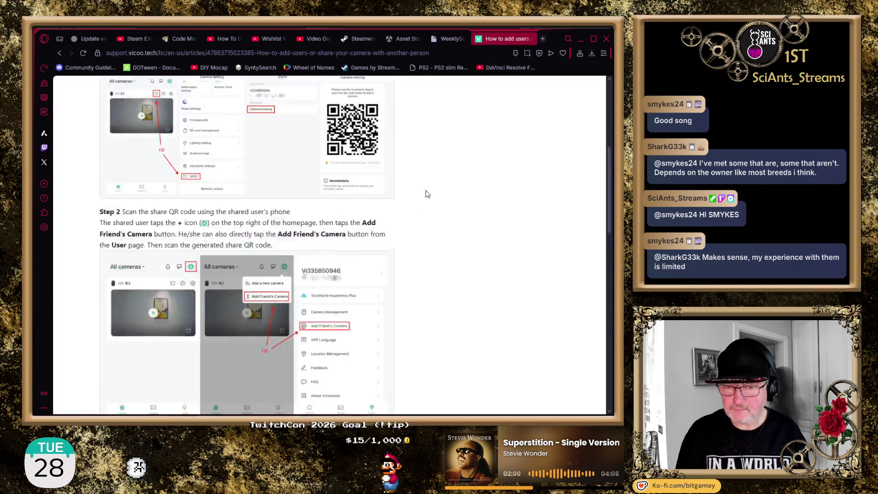
pyautogui.click(165, 53)
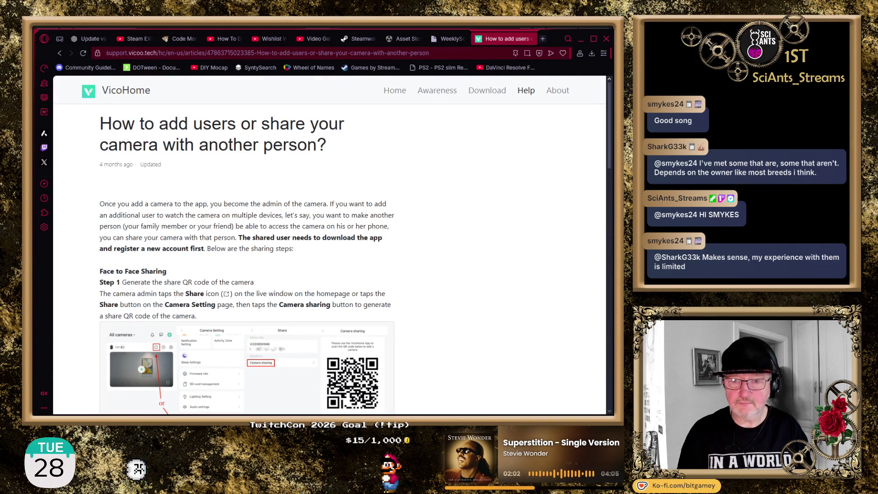
pyautogui.click(165, 53)
# - Search Google for 'vicohome camera on pc' and review the AI overview suggesting BlueStacks
pyautogui.write('vicoho')
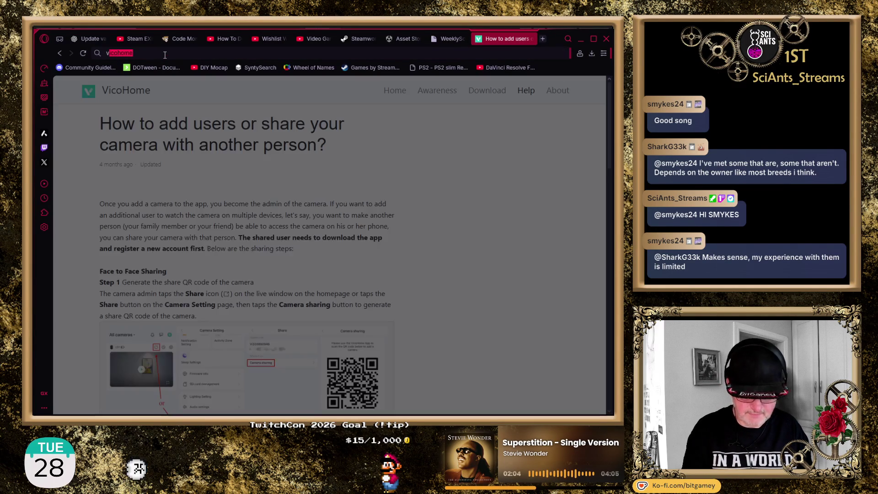
pyautogui.write('me')
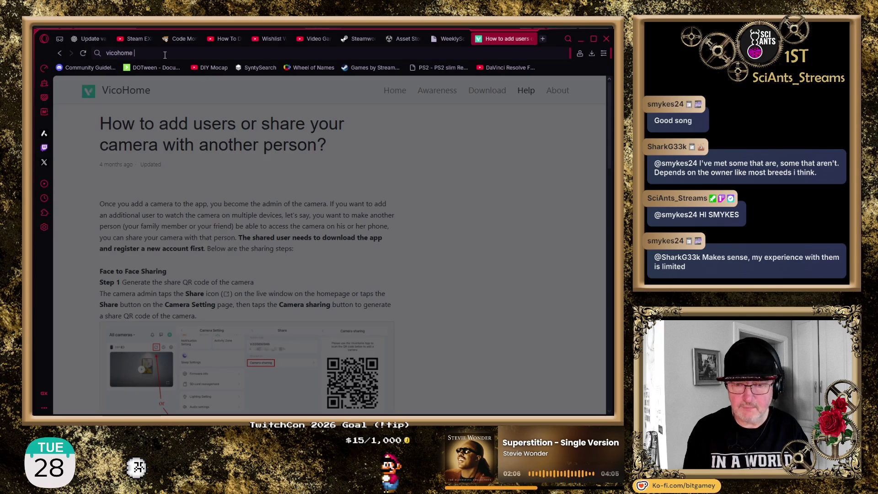
pyautogui.write(' camera ')
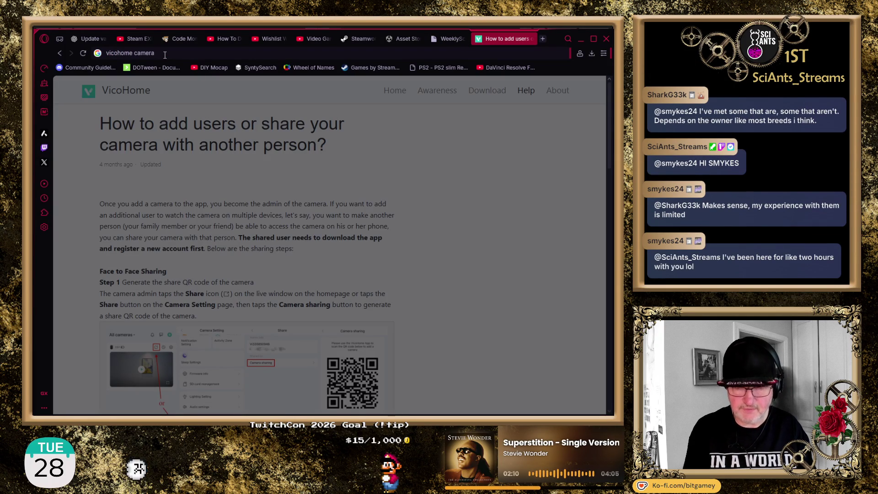
pyautogui.write('on pc')
pyautogui.press('Return')
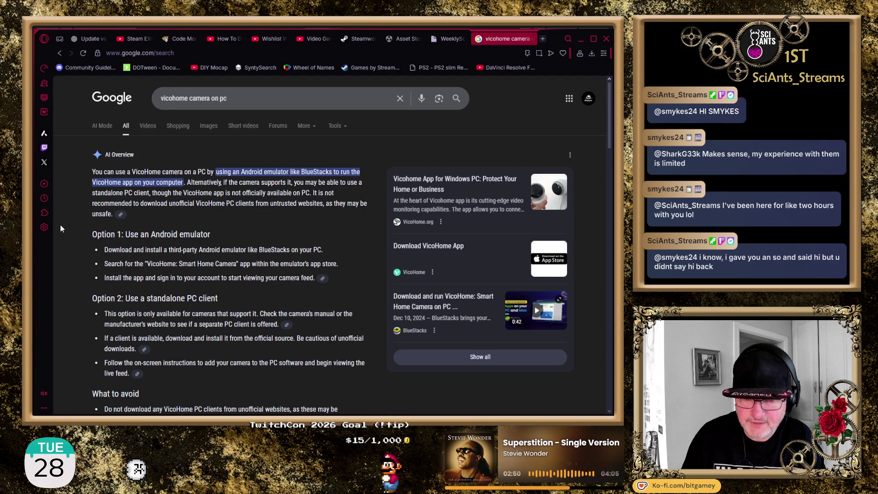
pyautogui.scroll(-3, 61, 227)
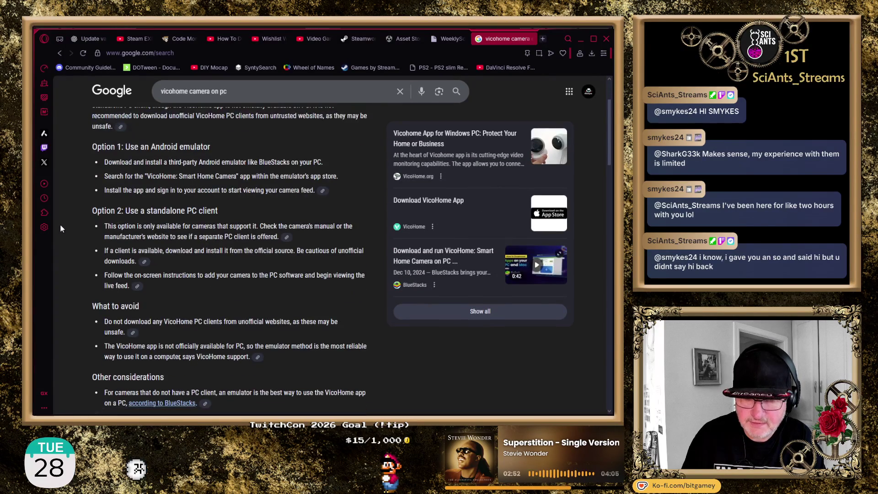
pyautogui.scroll(1, 61, 228)
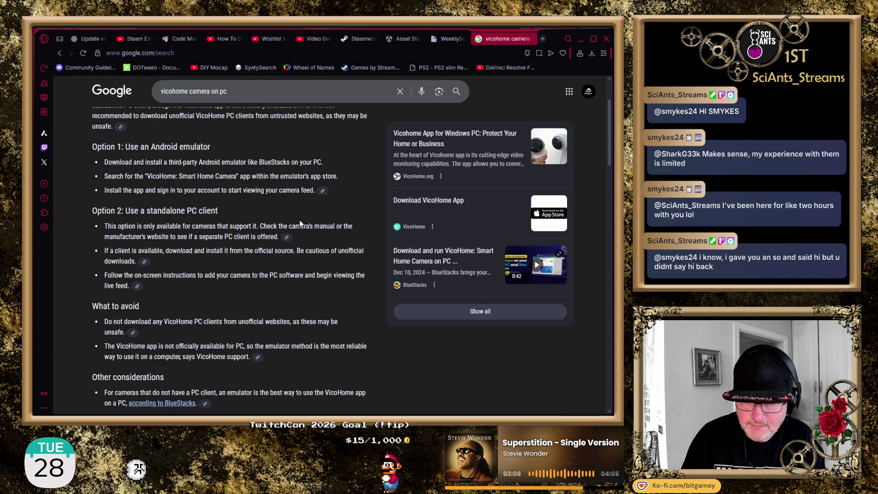
pyautogui.scroll(-4, 94, 255)
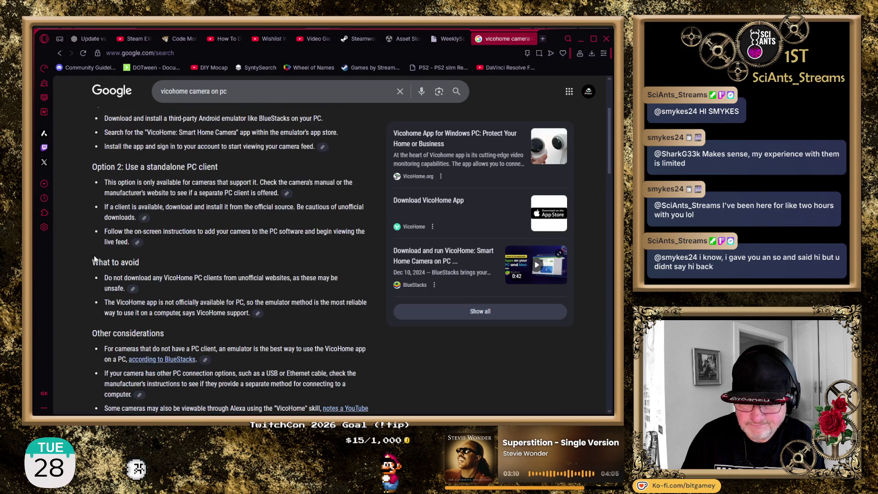
pyautogui.scroll(-6, 94, 259)
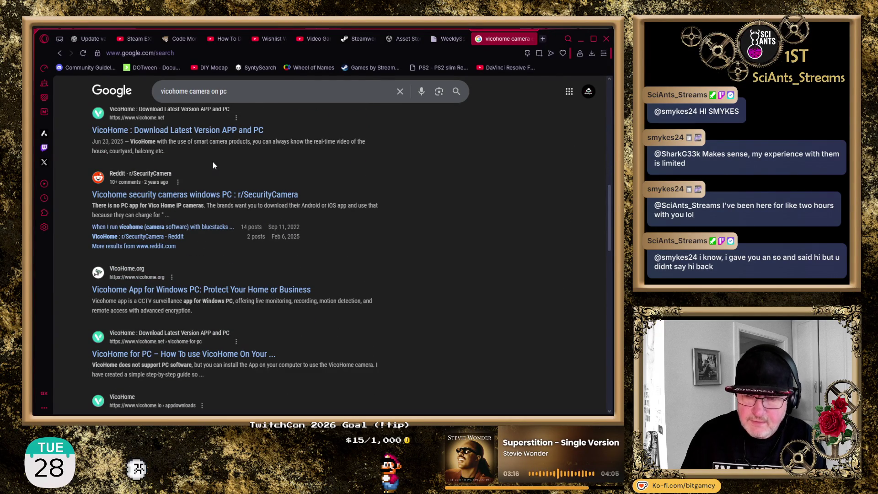
# - Open the 'VicoHome : Download Latest Version APP and PC' result in a new tab and browse to its FAQ
pyautogui.middleClick(212, 131)
pyautogui.click(505, 47)
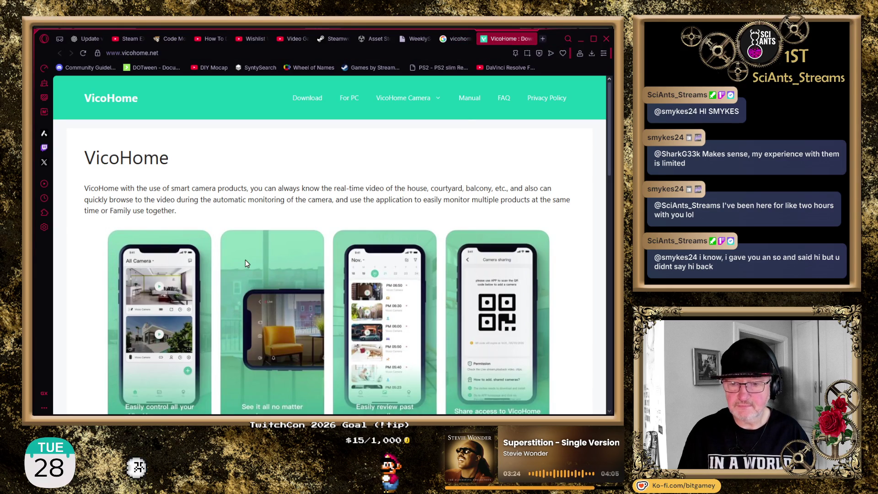
pyautogui.scroll(-2, 77, 277)
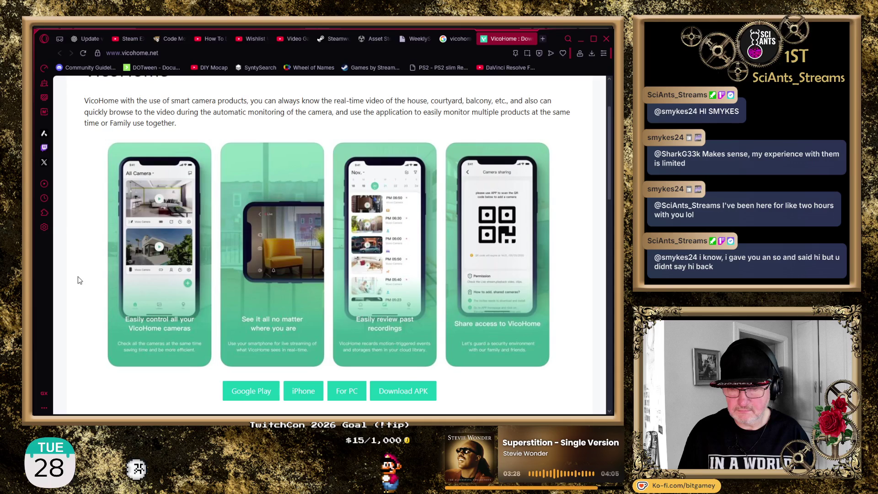
pyautogui.scroll(-7, 78, 277)
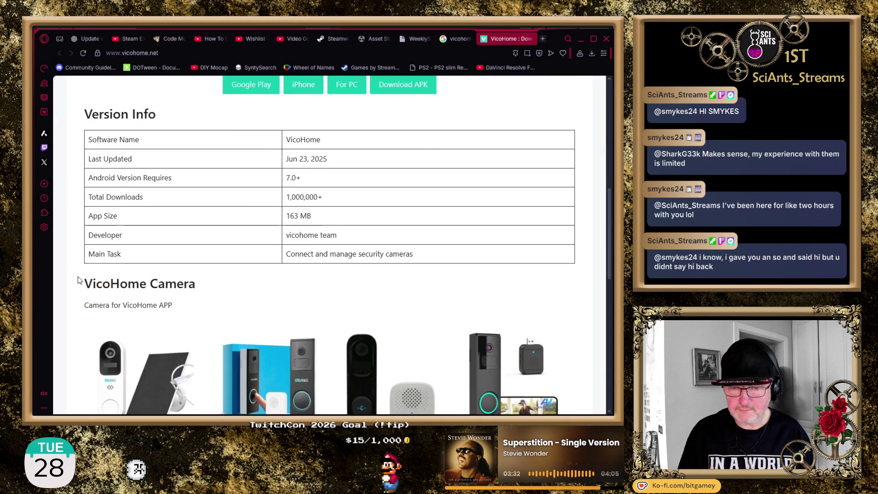
pyautogui.scroll(-3, 78, 279)
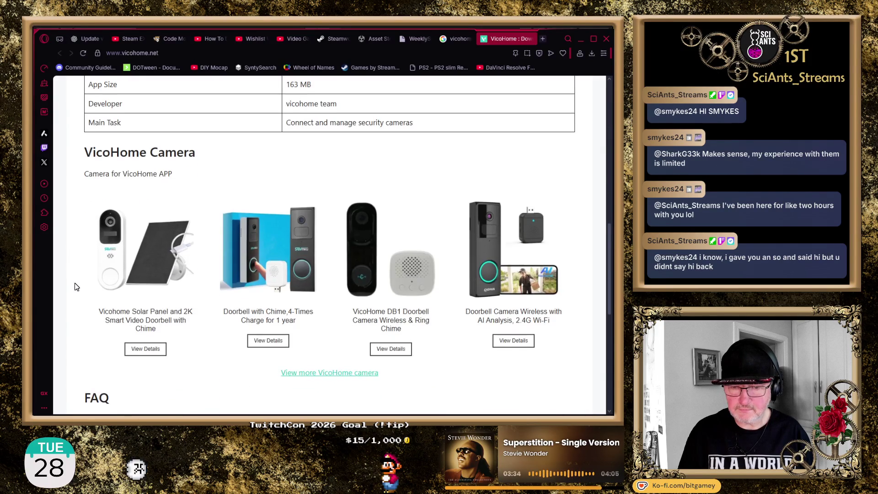
pyautogui.scroll(-1, 76, 283)
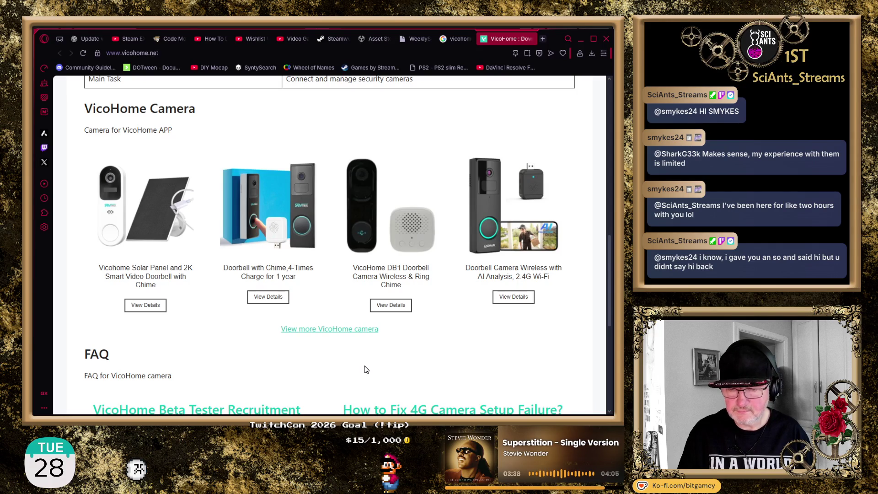
pyautogui.scroll(-2, 411, 347)
pyautogui.scroll(-3, 411, 347)
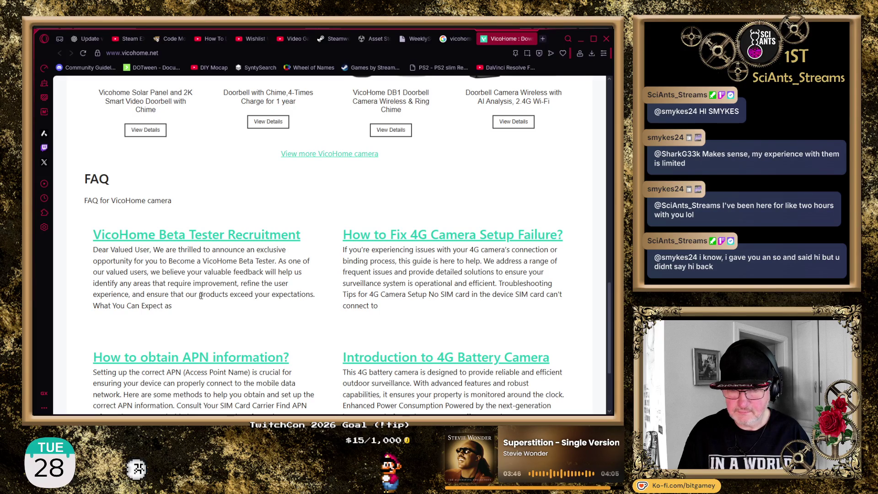
pyautogui.scroll(-2, 338, 304)
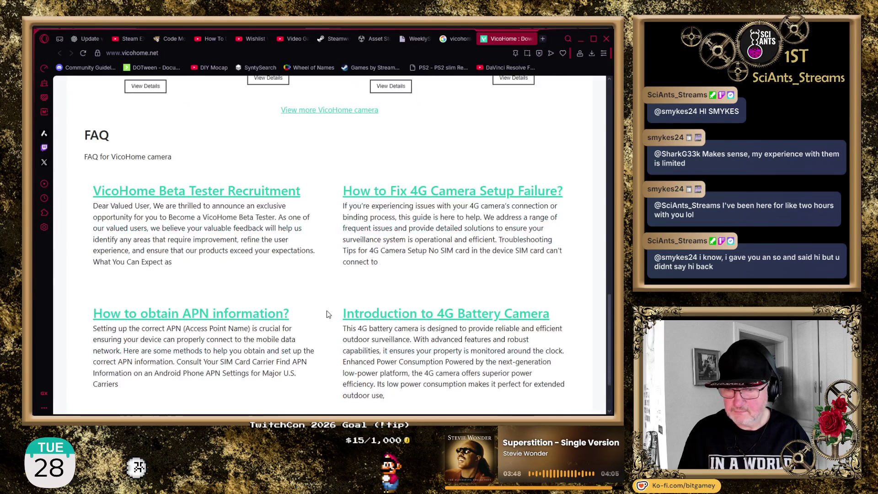
pyautogui.scroll(-1, 328, 314)
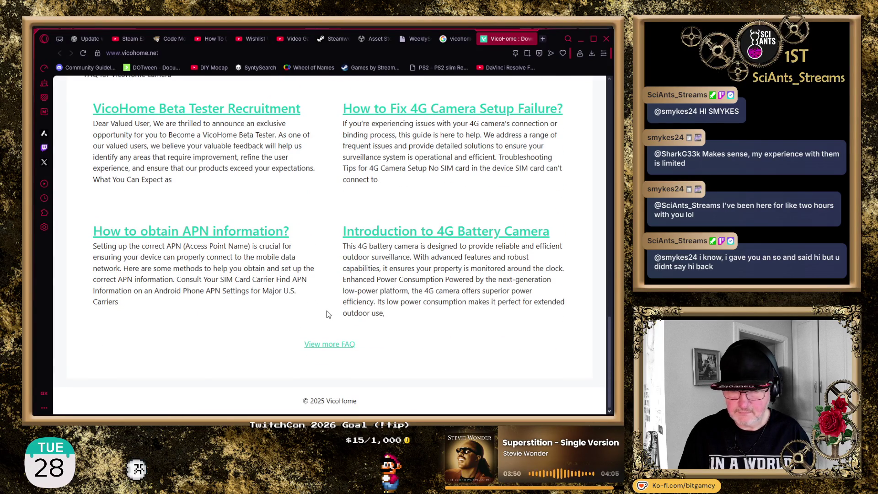